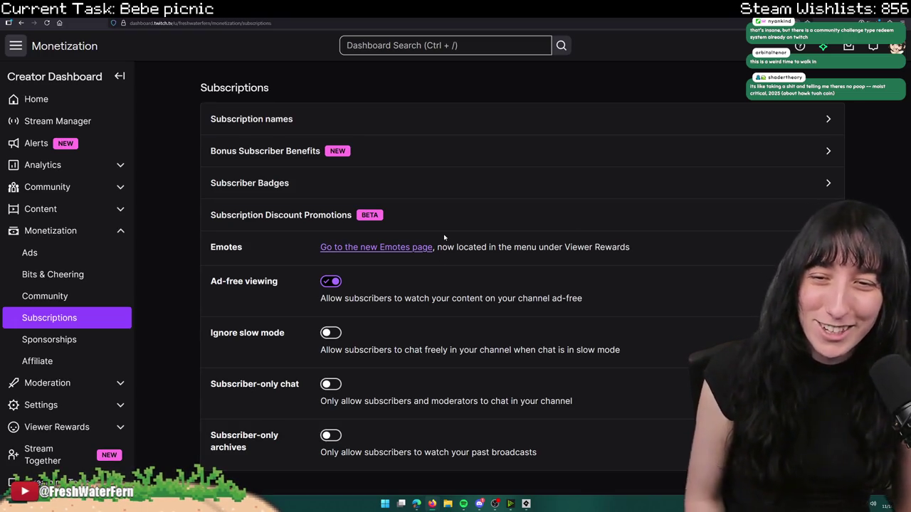
# - Open the Affiliate revenue page, then expand the Analytics section in the sidebar
pyautogui.click(31, 359)
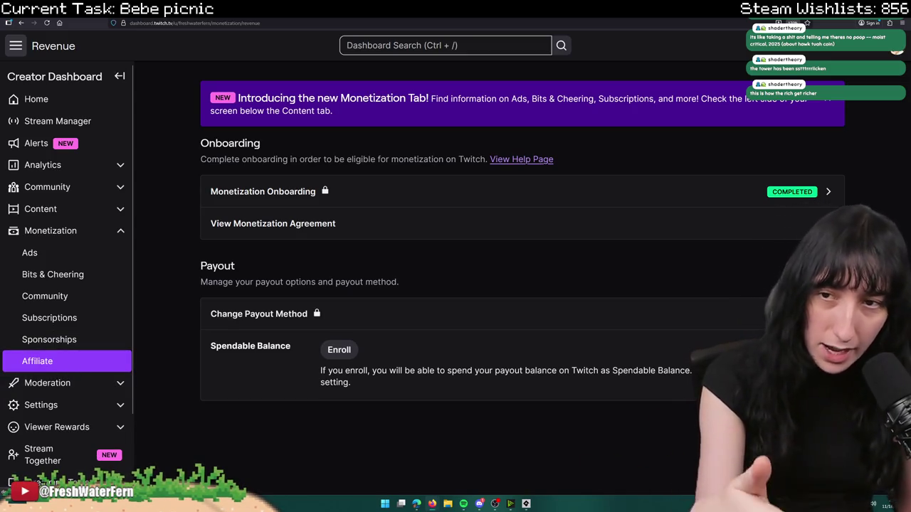
pyautogui.click(65, 164)
# - Show the 30-day revenue breakdown in Analytics Overview, then return to obj_console's Create code
pyautogui.click(67, 187)
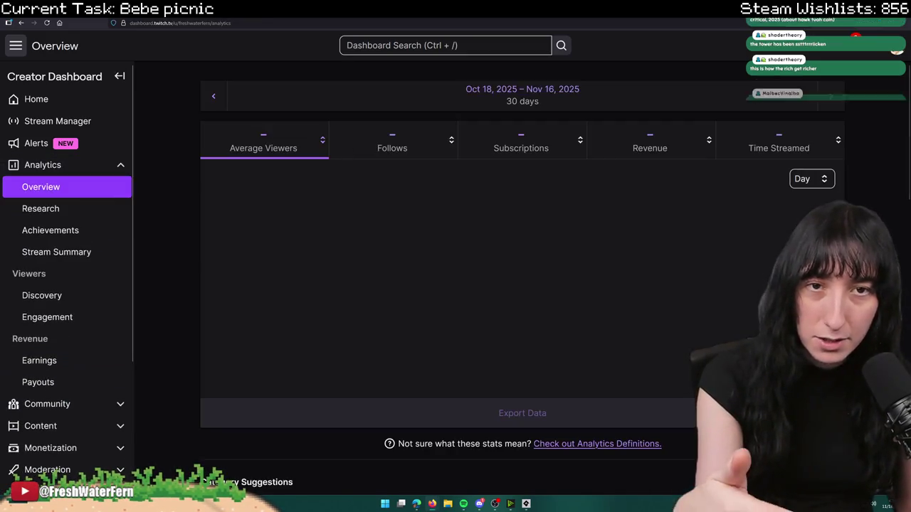
pyautogui.click(637, 139)
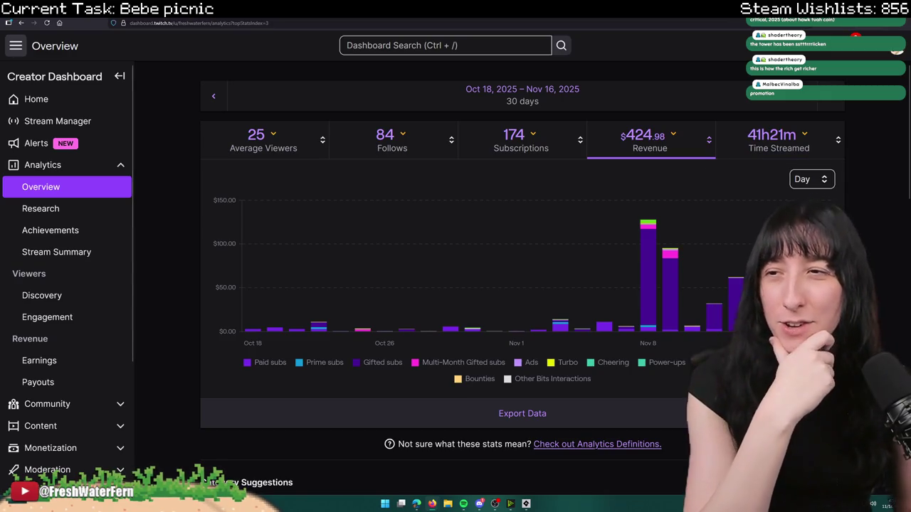
pyautogui.hotkey('alt', 'Tab')
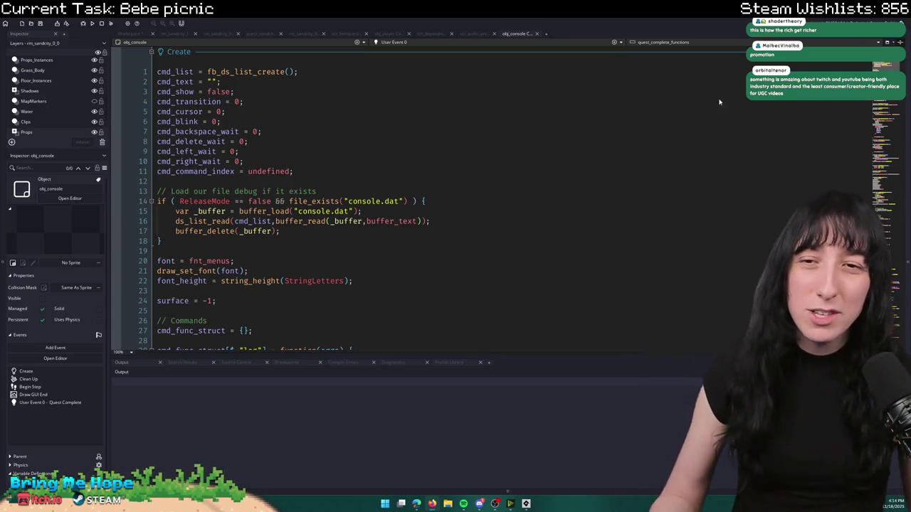
pyautogui.click(427, 101)
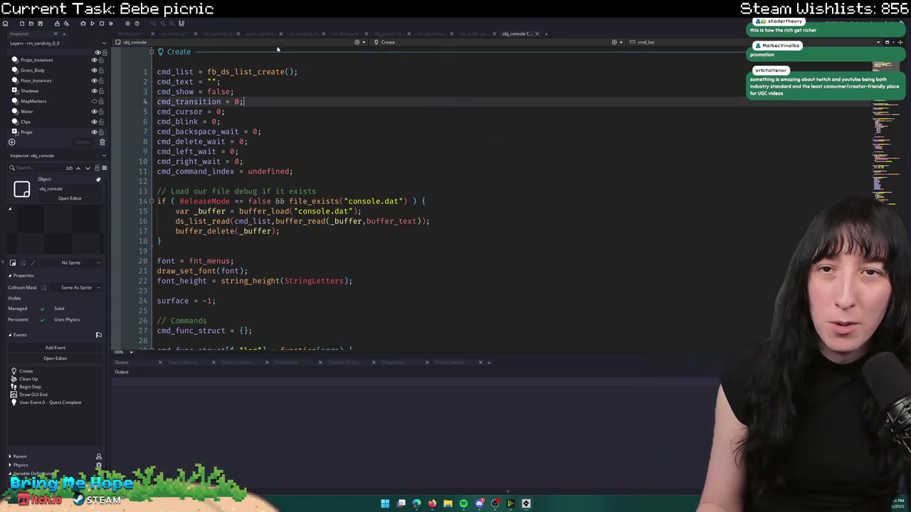
# - Close the quest_sandcity script and the other extra editor tabs
pyautogui.click(234, 34)
pyautogui.click(252, 36)
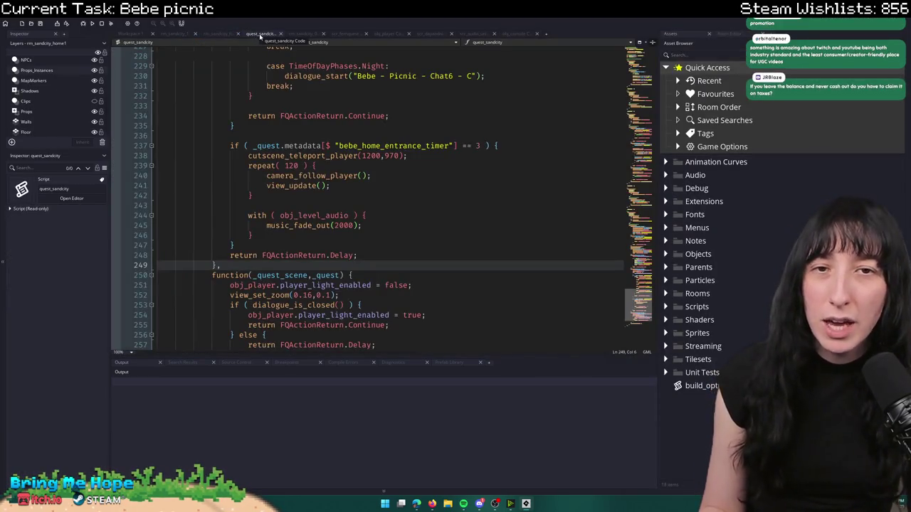
pyautogui.click(281, 33)
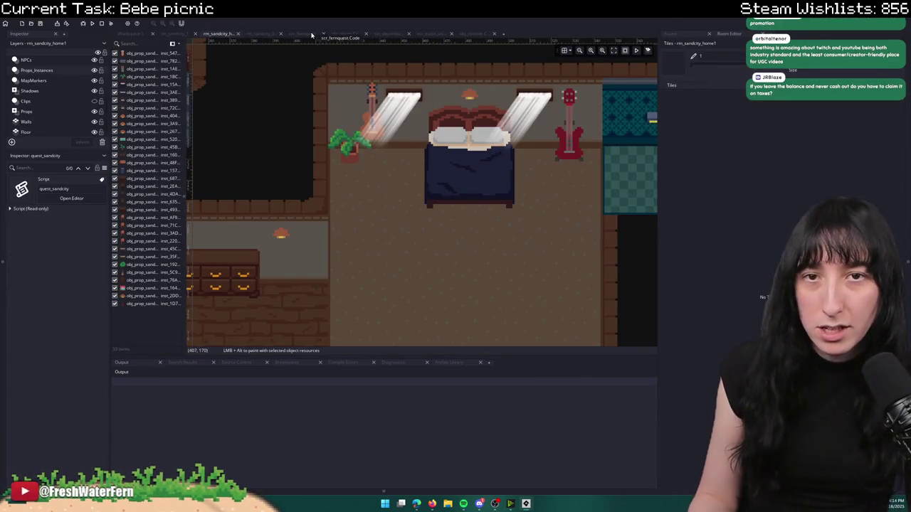
pyautogui.middleClick(334, 33)
pyautogui.middleClick(334, 33)
pyautogui.middleClick(334, 33)
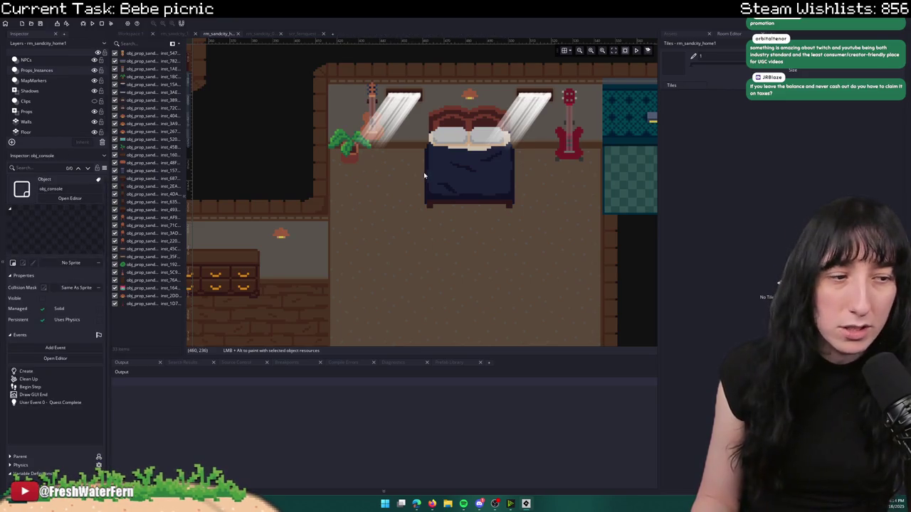
# - Zoom and pan rm_sandcity_home1 to centre the whole house, then go back to Twitch analytics
pyautogui.scroll(1, 425, 177)
pyautogui.scroll(-3, 422, 190)
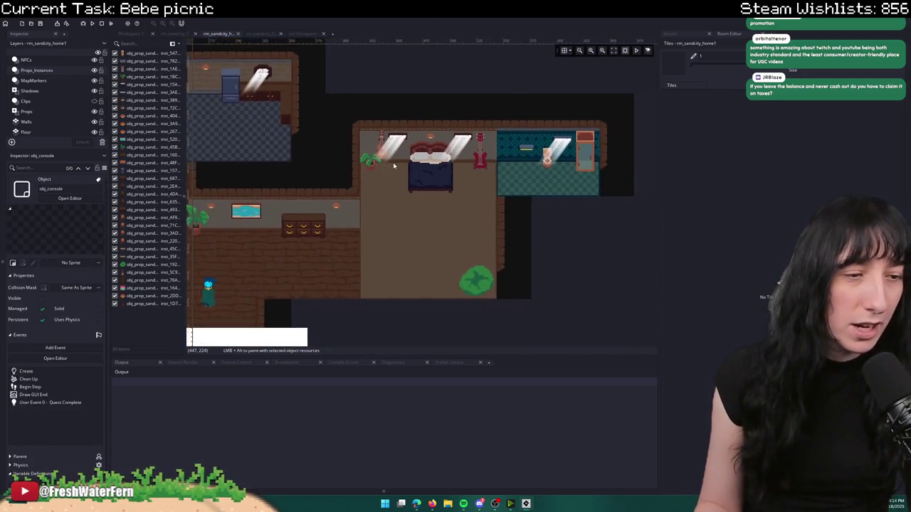
pyautogui.scroll(-2, 392, 170)
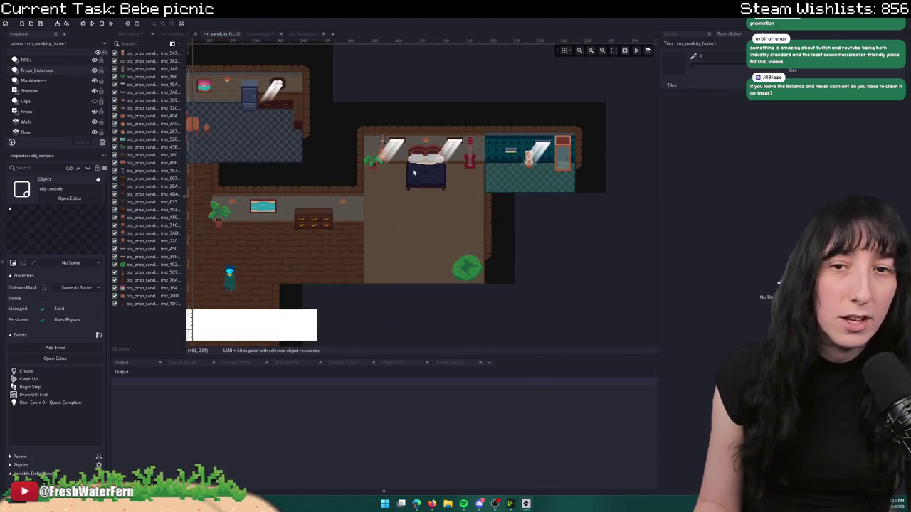
pyautogui.moveTo(412, 173); pyautogui.dragTo(451, 150)
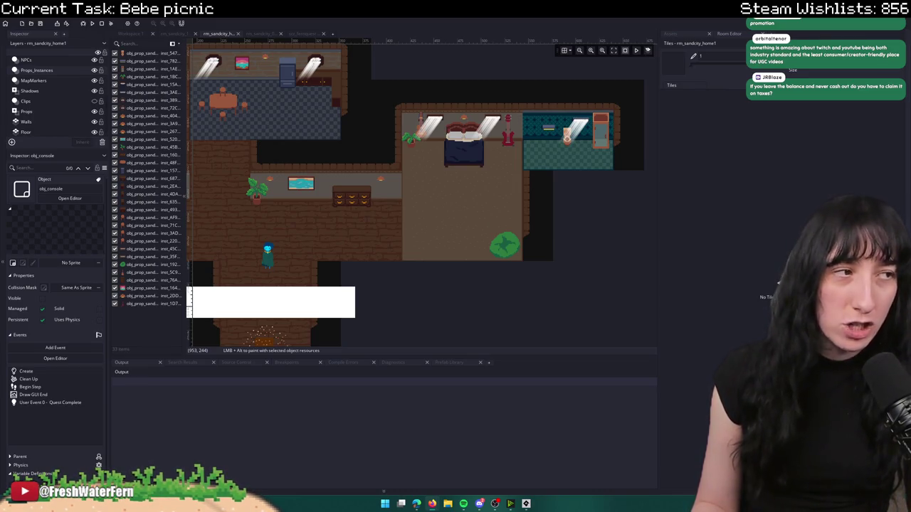
pyautogui.hotkey('alt', 'Tab')
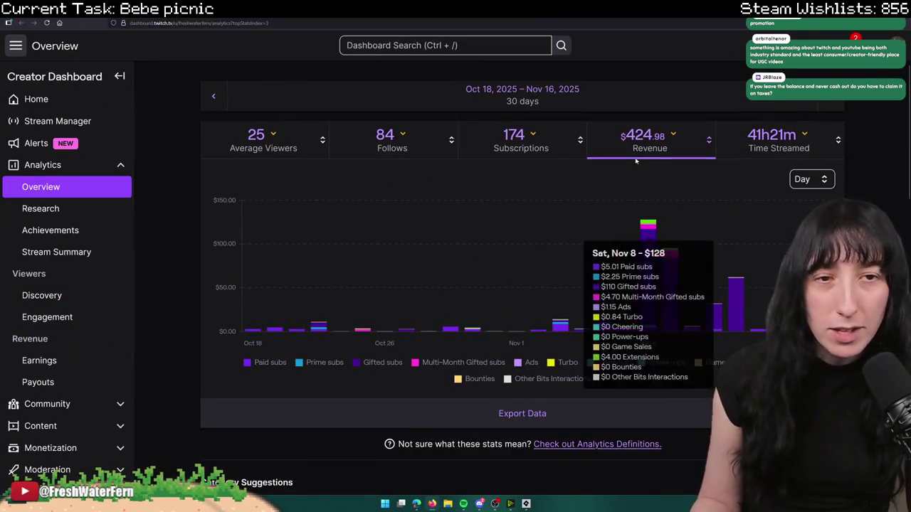
pyautogui.click(208, 91)
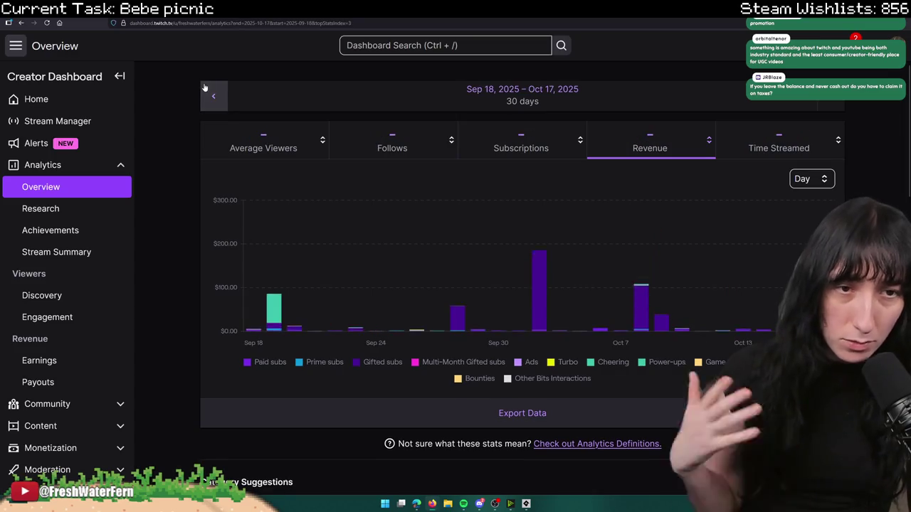
pyautogui.click(210, 93)
pyautogui.click(210, 93)
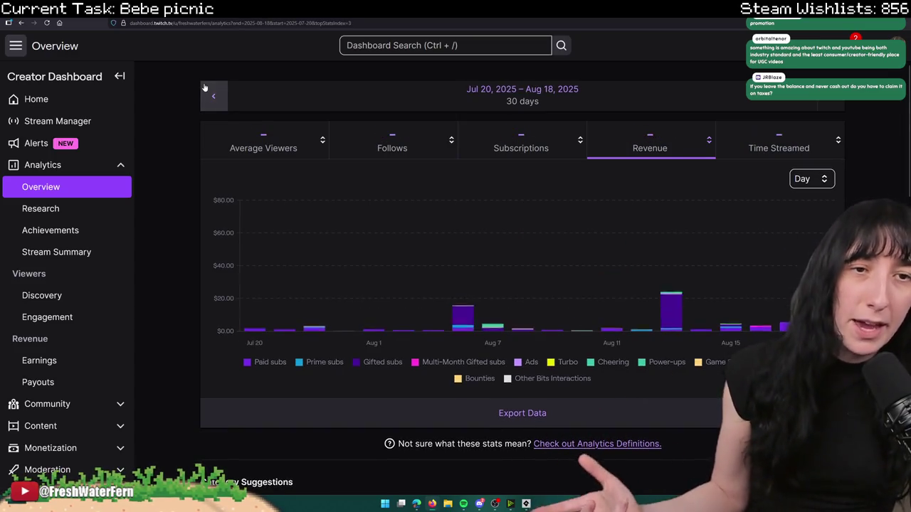
pyautogui.click(839, 107)
pyautogui.click(839, 107)
pyautogui.click(838, 107)
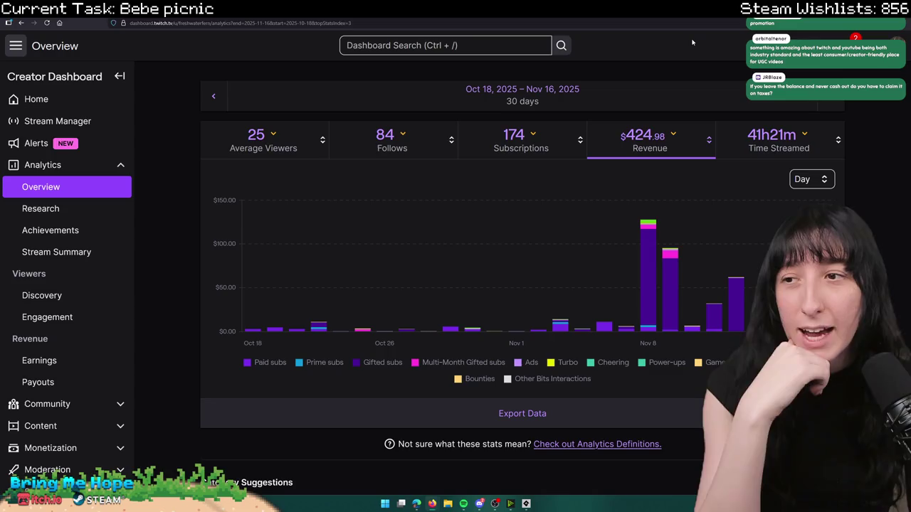
pyautogui.moveTo(250, 253)
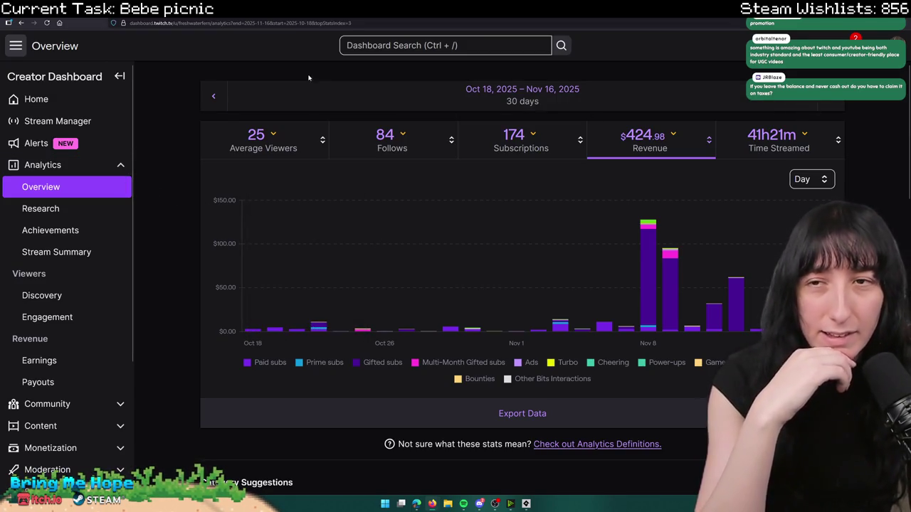
pyautogui.hotkey('alt', 'Tab')
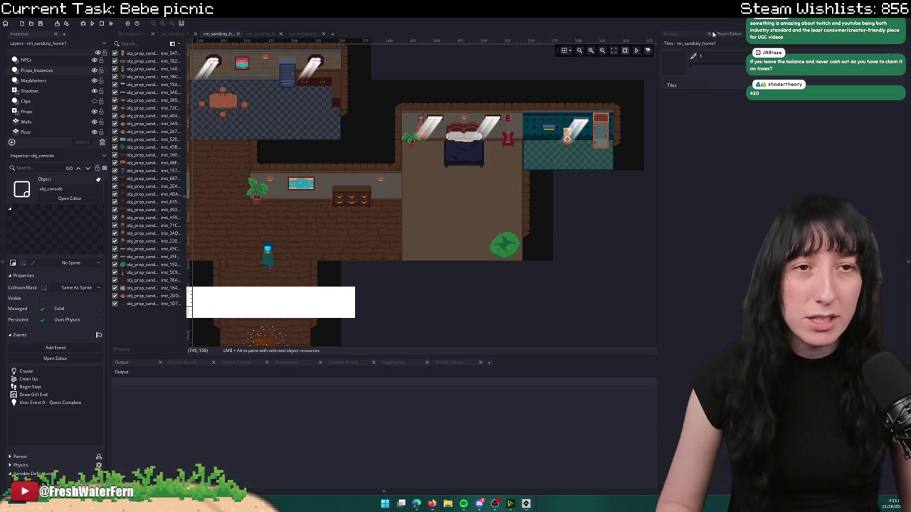
# - Show the Asset Browser folders and zoom out around the house, then switch to rm_sandcity_0
pyautogui.click(683, 34)
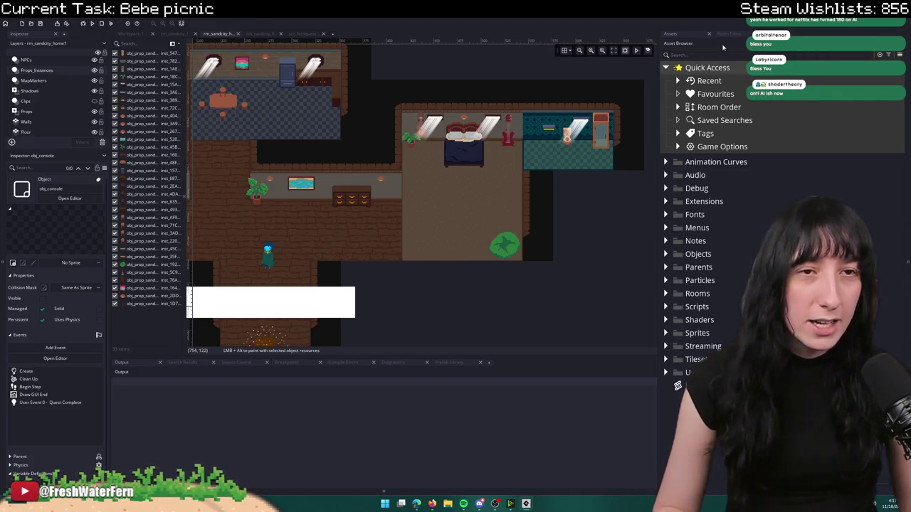
pyautogui.moveTo(444, 172)
pyautogui.mouseDown()
pyautogui.moveTo(576, 217)
pyautogui.moveTo(523, 154)
pyautogui.moveTo(483, 141)
pyautogui.moveTo(493, 153)
pyautogui.mouseUp()
pyautogui.scroll(-1, 523, 154)
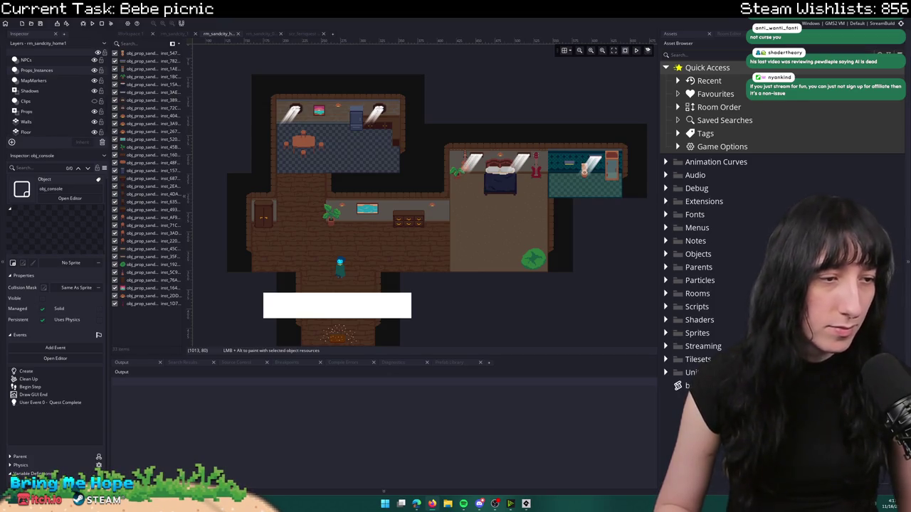
pyautogui.scroll(-3, 340, 74)
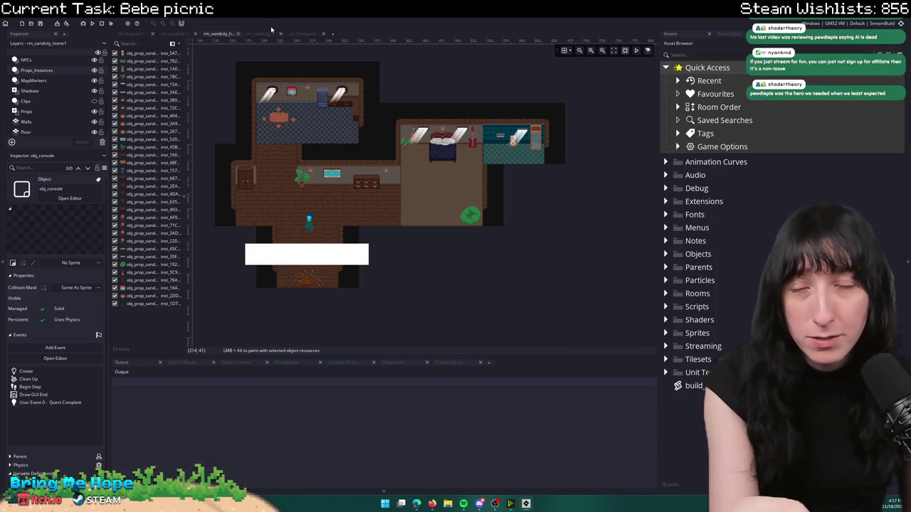
pyautogui.click(259, 33)
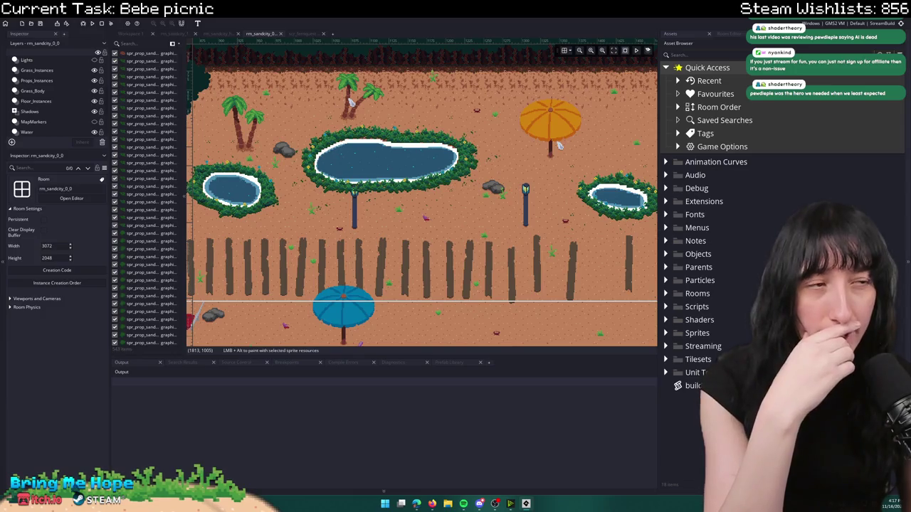
# - Survey the rm_sandcity_0 beach room and the house room, then open rm_sandcity_1
pyautogui.hscroll(-5, 354, 189)
pyautogui.scroll(-4, 353, 189)
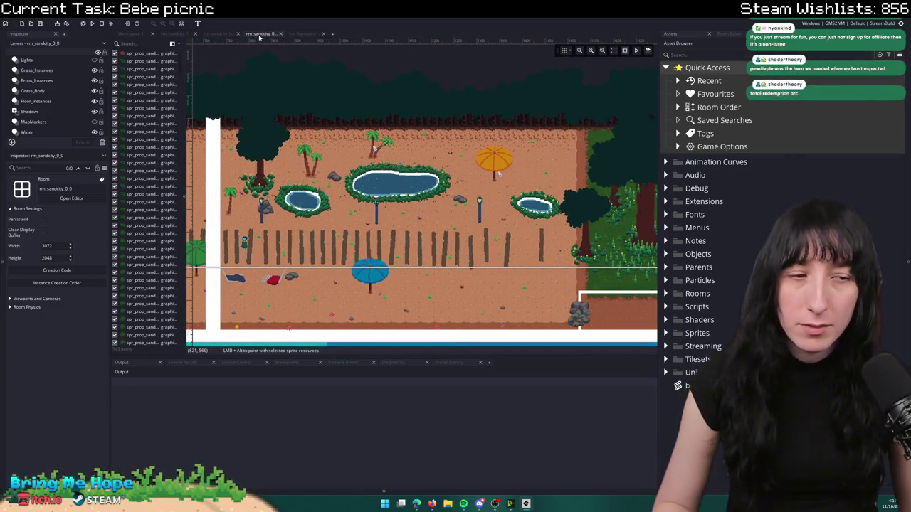
pyautogui.click(219, 34)
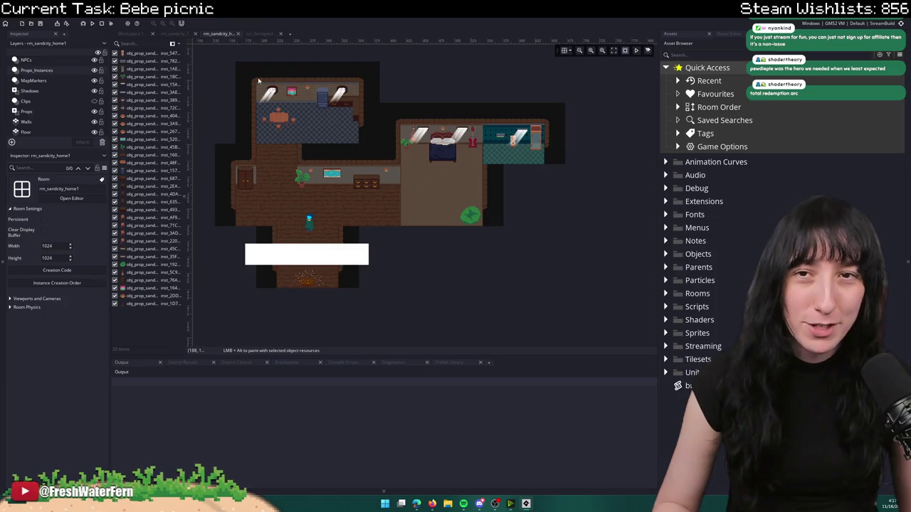
pyautogui.scroll(1, 276, 83)
pyautogui.scroll(2, 297, 62)
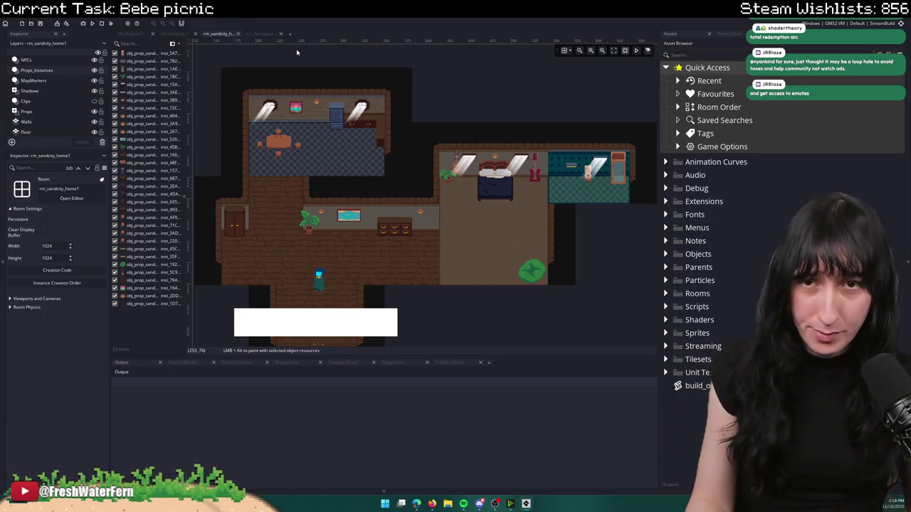
pyautogui.click(175, 34)
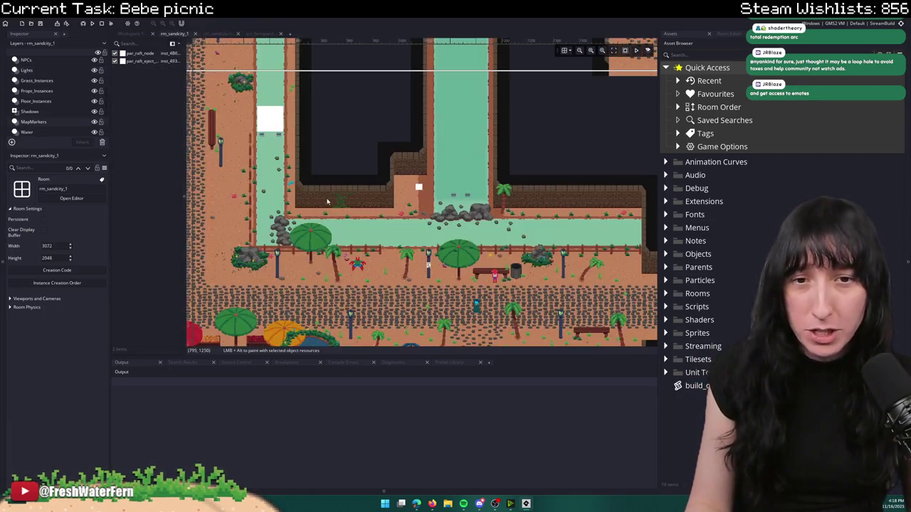
# - Turn on the grid and zoom into rm_sandcity_1's upper-left water channels, then bring up ChatGPT
pyautogui.scroll(-5, 344, 159)
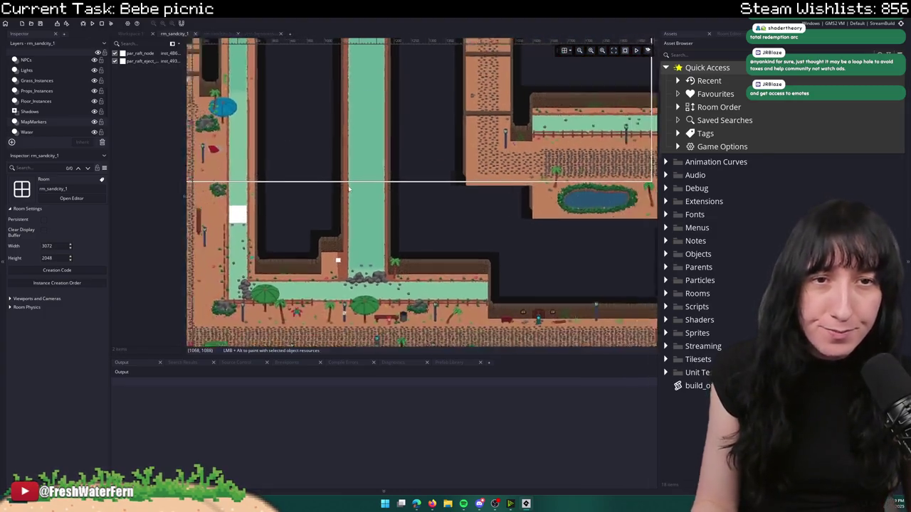
pyautogui.click(564, 51)
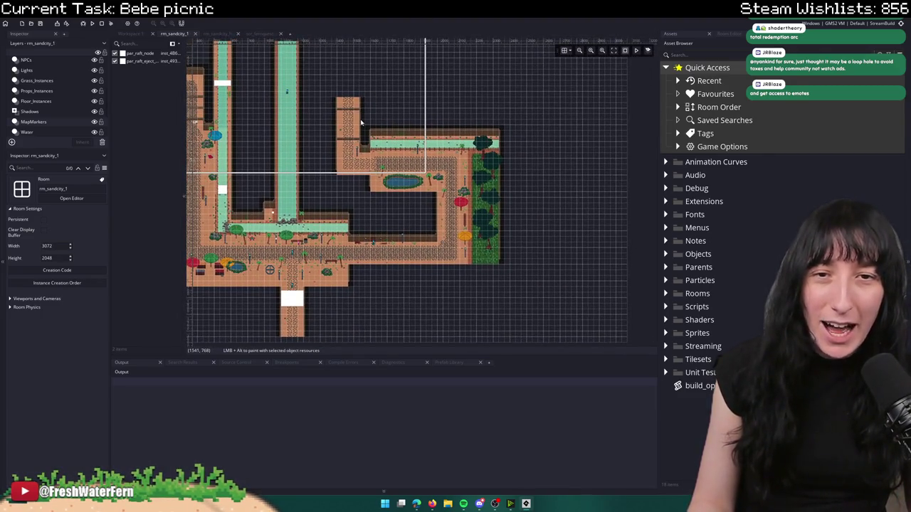
pyautogui.moveTo(360, 123); pyautogui.dragTo(439, 194)
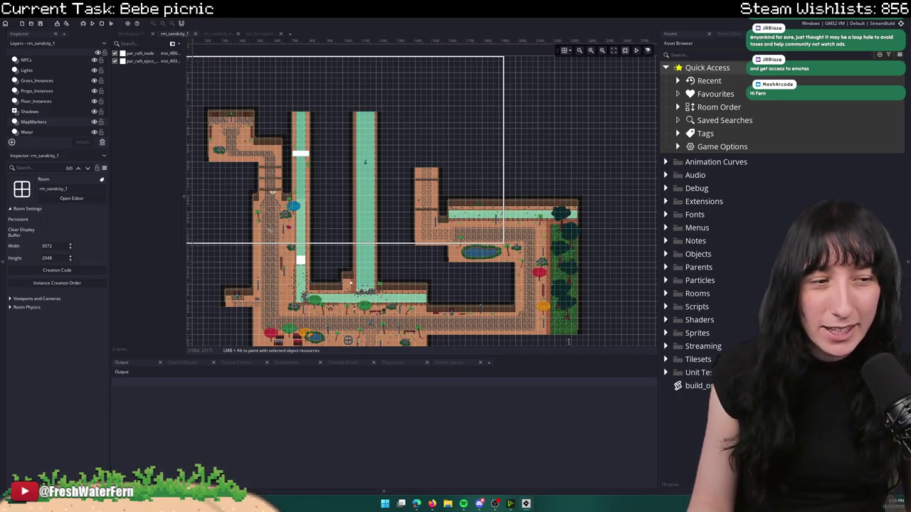
pyautogui.scroll(3, 501, 106)
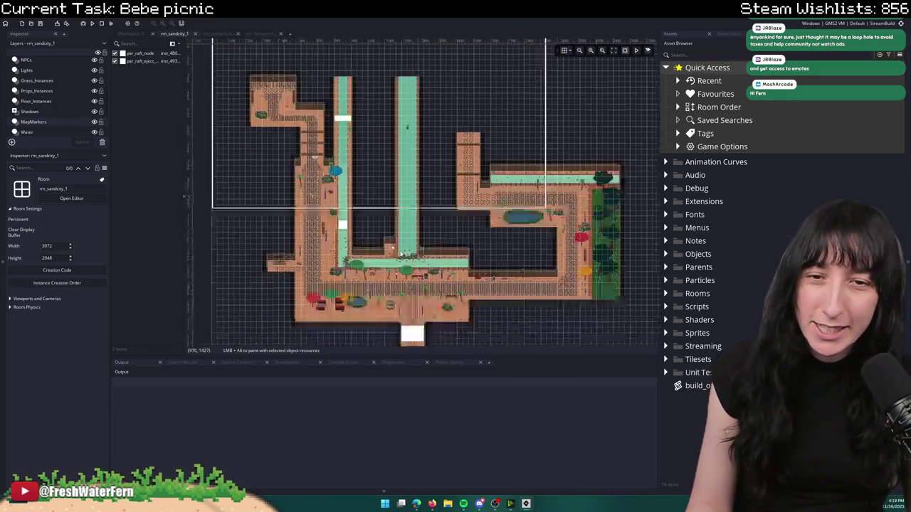
pyautogui.scroll(5, 501, 106)
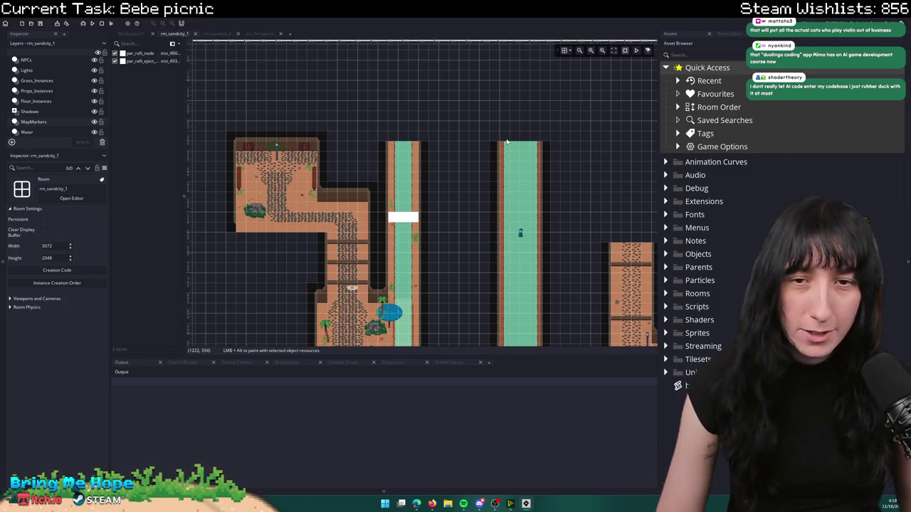
pyautogui.scroll(-5, 423, 193)
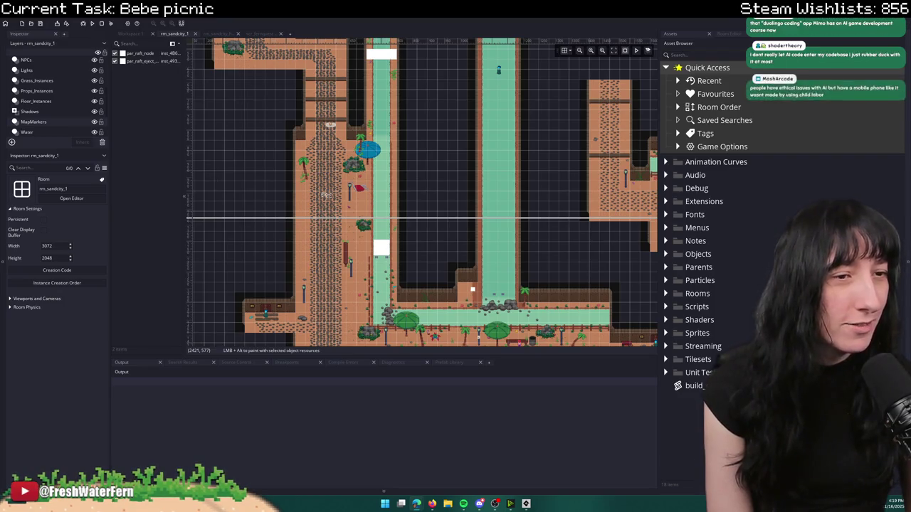
pyautogui.hotkey('alt', 'Tab')
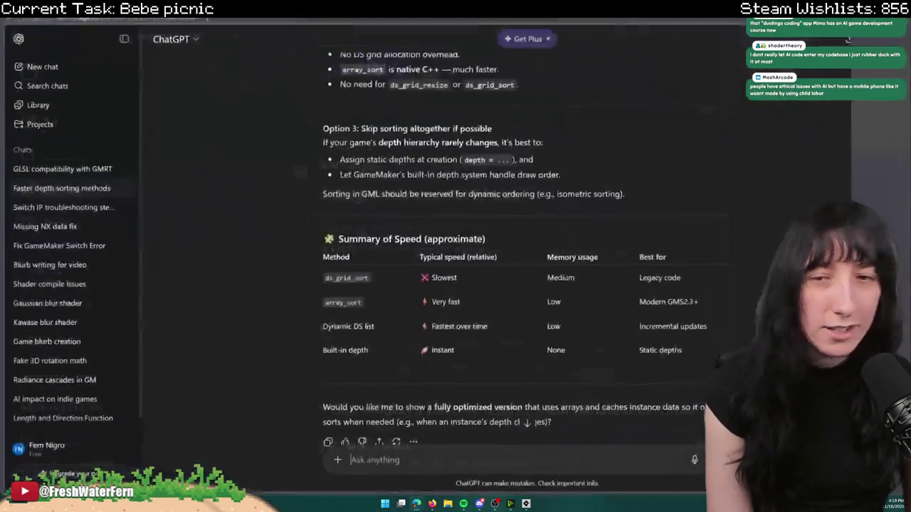
pyautogui.scroll(2, 439, 246)
pyautogui.scroll(5, 425, 241)
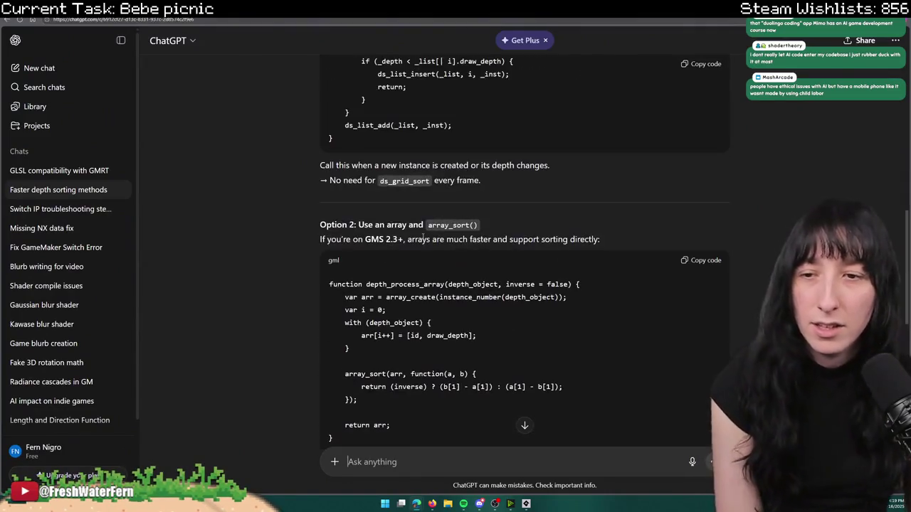
pyautogui.scroll(10, 425, 240)
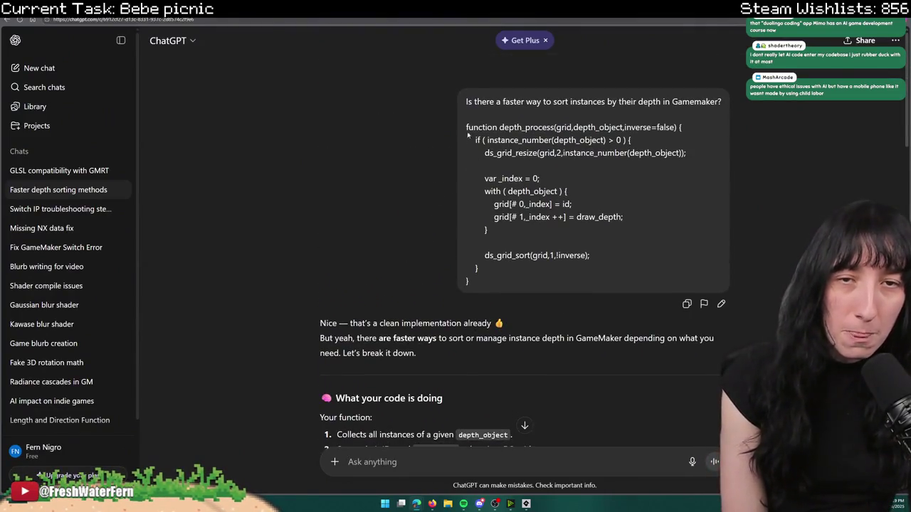
pyautogui.moveTo(463, 103); pyautogui.dragTo(723, 102)
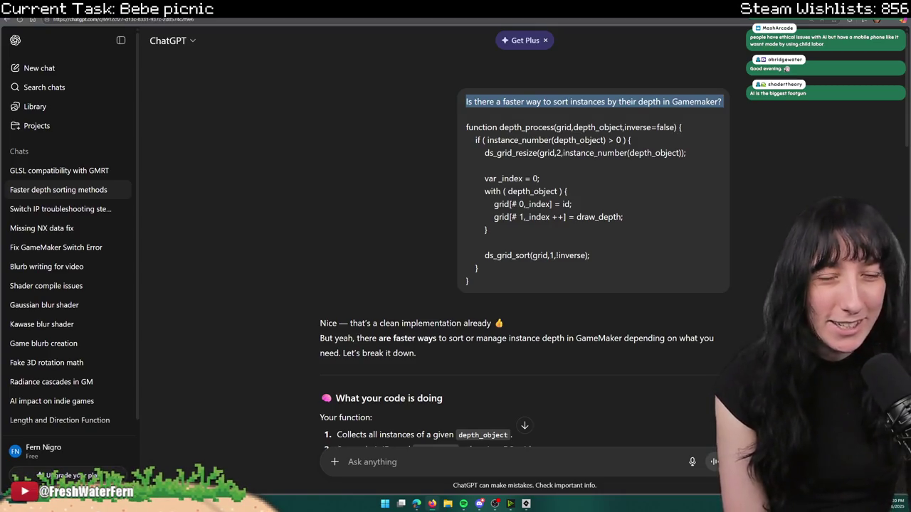
pyautogui.scroll(-2, 570, 249)
pyautogui.scroll(1, 569, 249)
pyautogui.scroll(1, 379, 180)
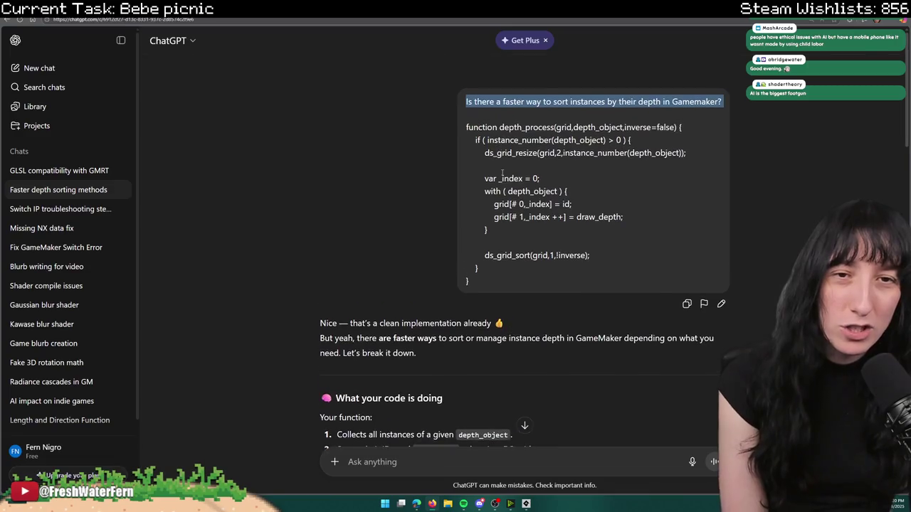
pyautogui.scroll(-3, 380, 180)
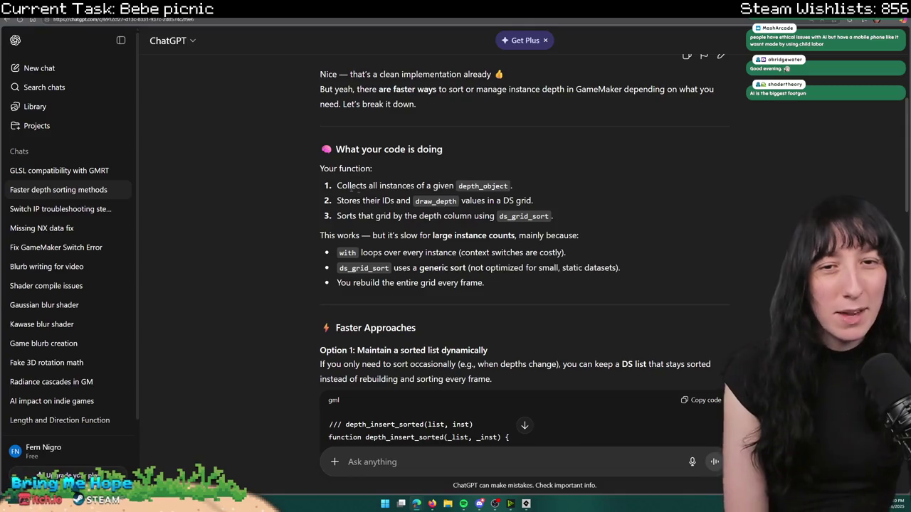
pyautogui.moveTo(553, 216)
pyautogui.mouseDown()
pyautogui.moveTo(338, 217)
pyautogui.moveTo(549, 216)
pyautogui.moveTo(341, 178)
pyautogui.mouseUp()
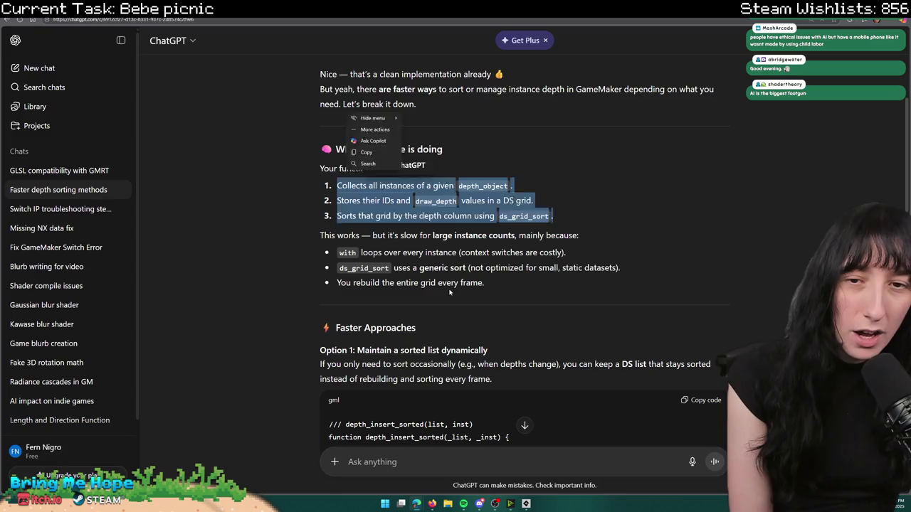
pyautogui.click(399, 128)
pyautogui.scroll(-2, 489, 249)
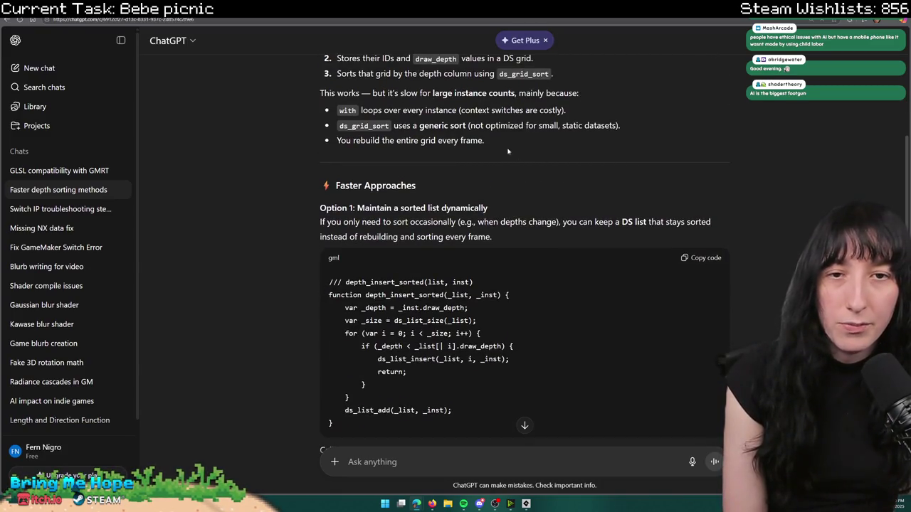
pyautogui.scroll(-1, 530, 129)
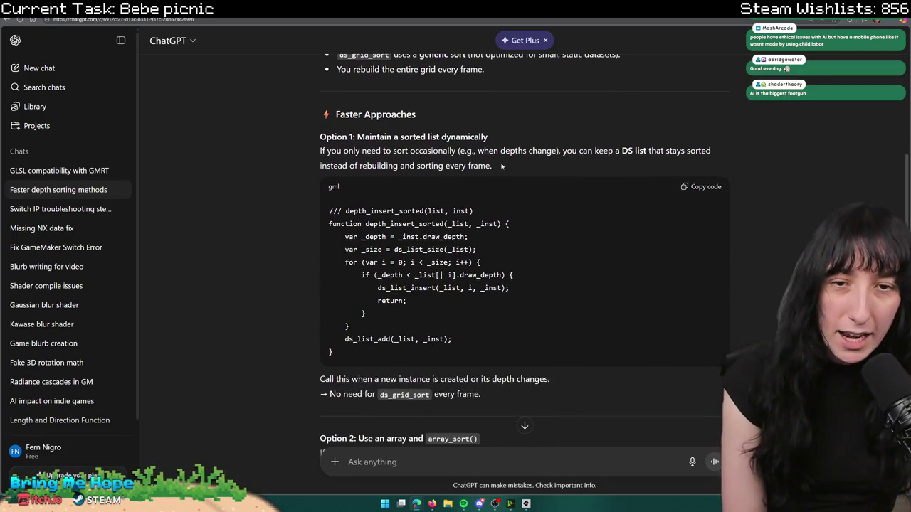
pyautogui.scroll(-1, 556, 146)
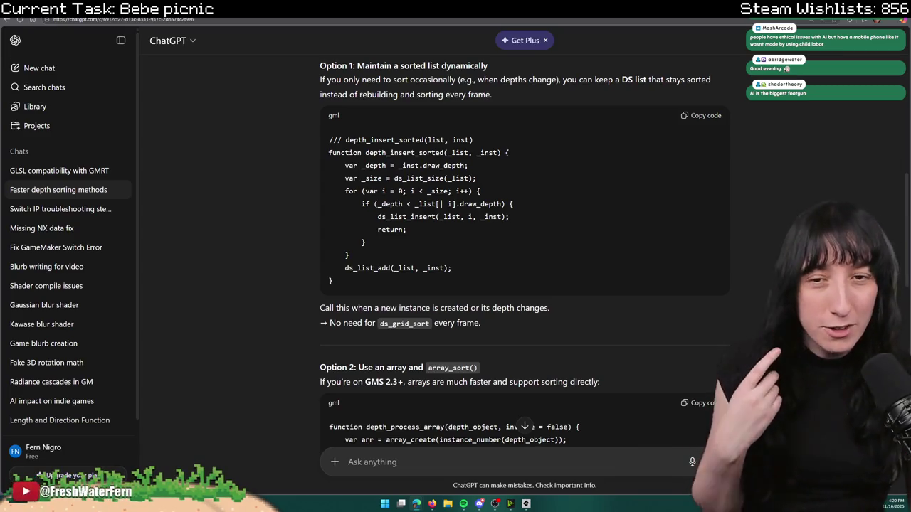
pyautogui.scroll(-3, 505, 339)
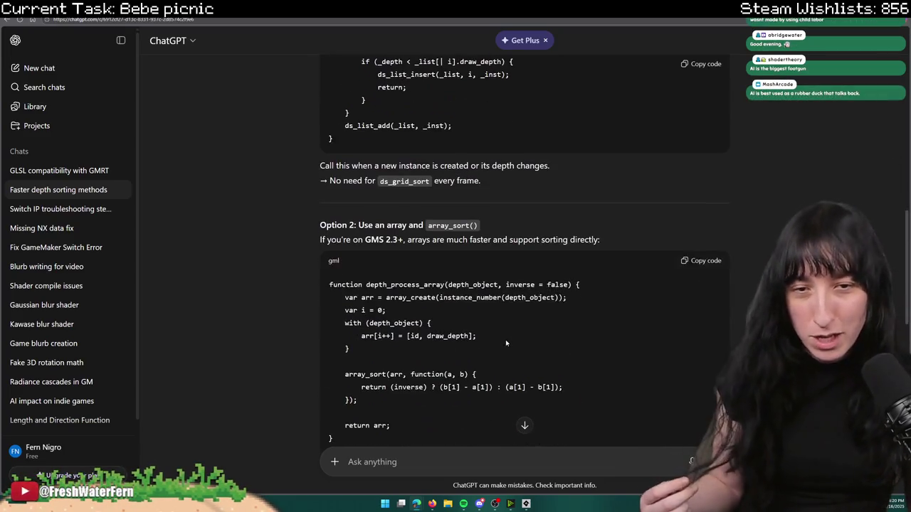
pyautogui.scroll(-1, 491, 345)
pyautogui.scroll(-1, 448, 321)
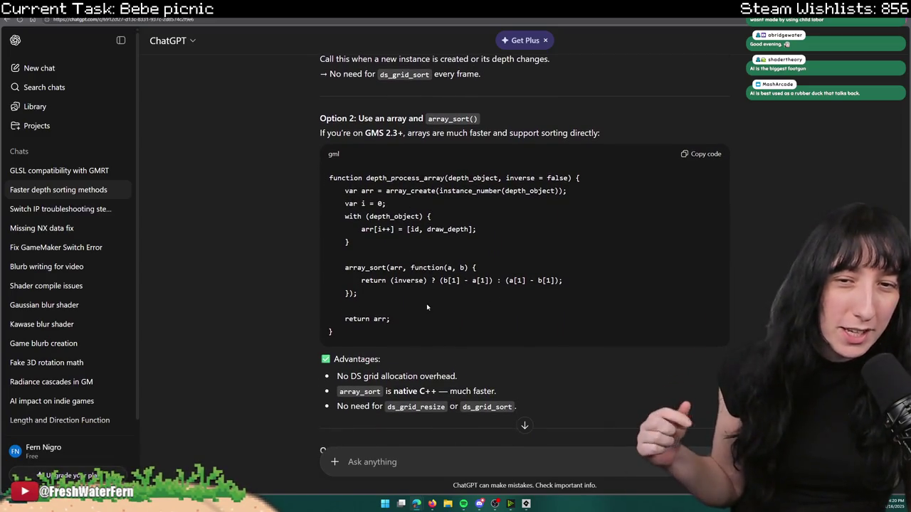
pyautogui.moveTo(336, 265); pyautogui.dragTo(363, 296)
pyautogui.click(701, 235)
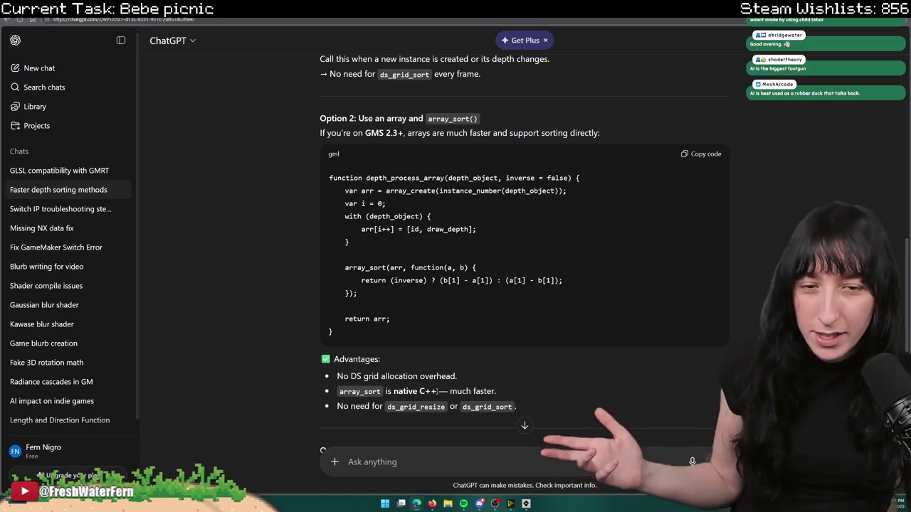
pyautogui.moveTo(437, 391); pyautogui.dragTo(393, 392)
pyautogui.click(465, 251)
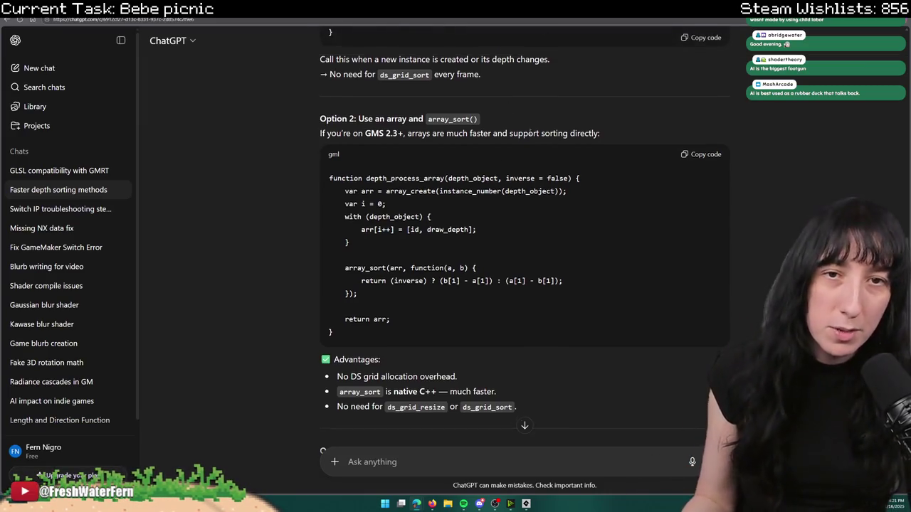
pyautogui.scroll(3, 525, 144)
pyautogui.scroll(-8, 525, 144)
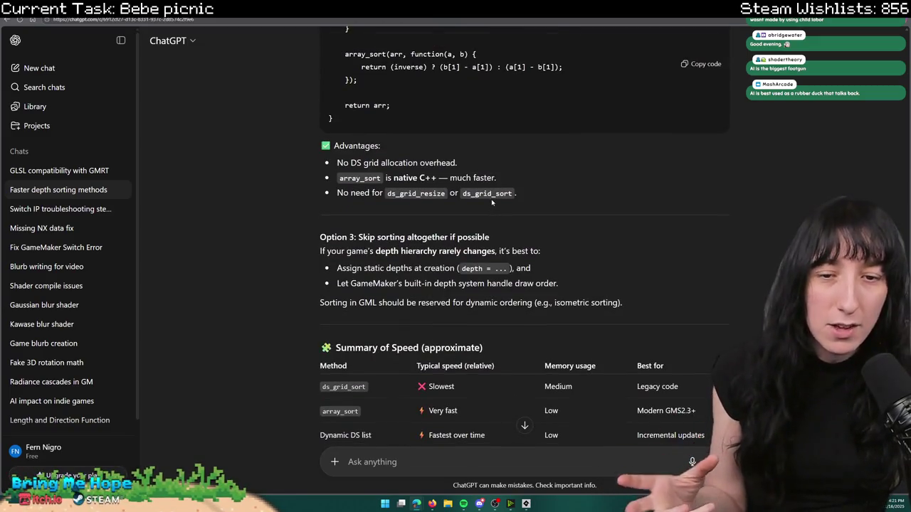
pyautogui.scroll(-2, 497, 171)
pyautogui.moveTo(680, 208); pyautogui.dragTo(322, 209)
pyautogui.click(324, 210)
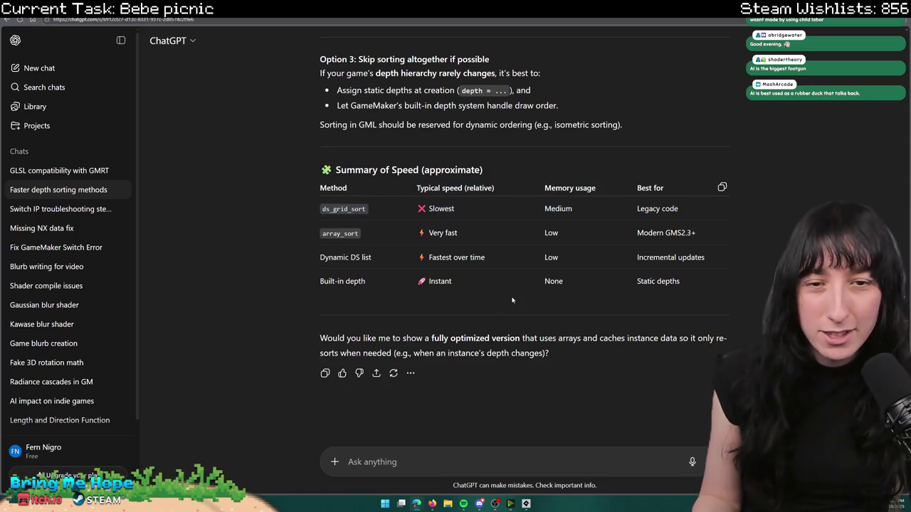
pyautogui.moveTo(676, 282)
pyautogui.mouseDown()
pyautogui.moveTo(278, 283)
pyautogui.moveTo(321, 281)
pyautogui.mouseUp()
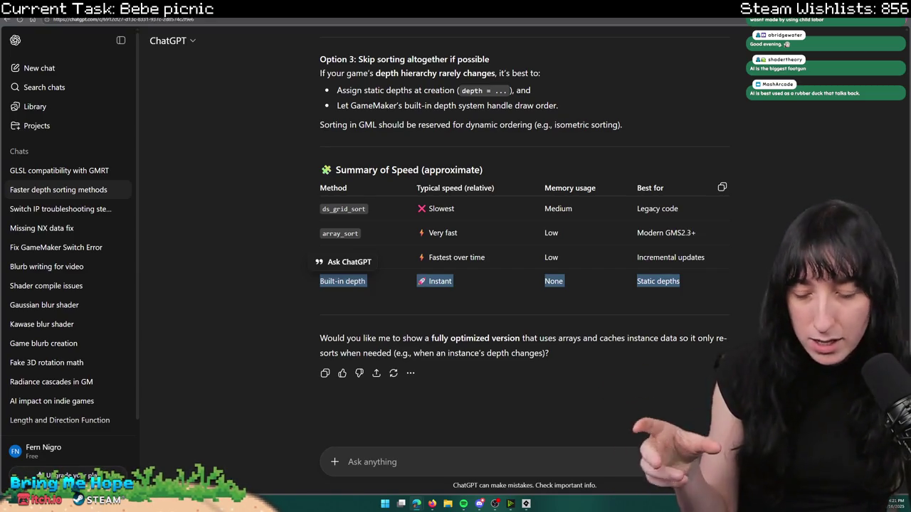
pyautogui.click(547, 255)
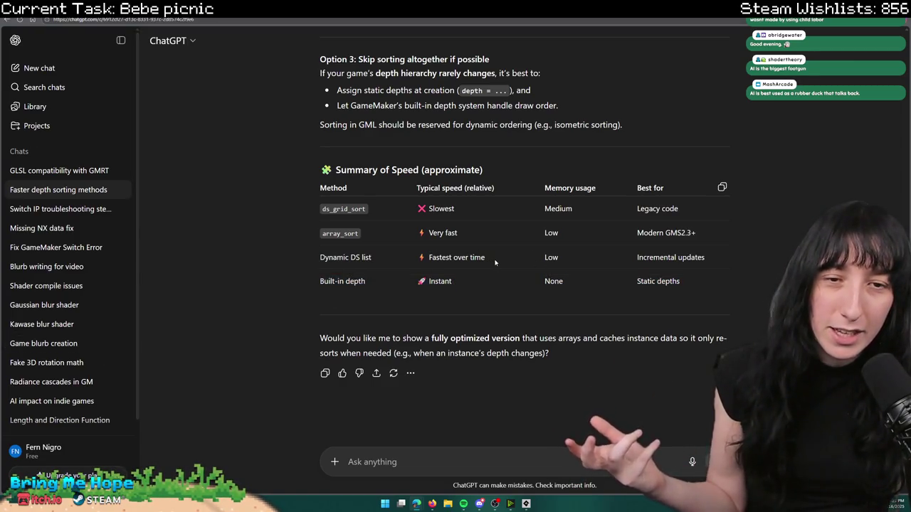
pyautogui.moveTo(706, 257)
pyautogui.mouseDown()
pyautogui.moveTo(587, 254)
pyautogui.moveTo(455, 189)
pyautogui.moveTo(513, 248)
pyautogui.mouseUp()
pyautogui.moveTo(420, 257); pyautogui.dragTo(702, 258)
pyautogui.click(542, 299)
pyautogui.moveTo(333, 256); pyautogui.dragTo(701, 258)
pyautogui.click(533, 256)
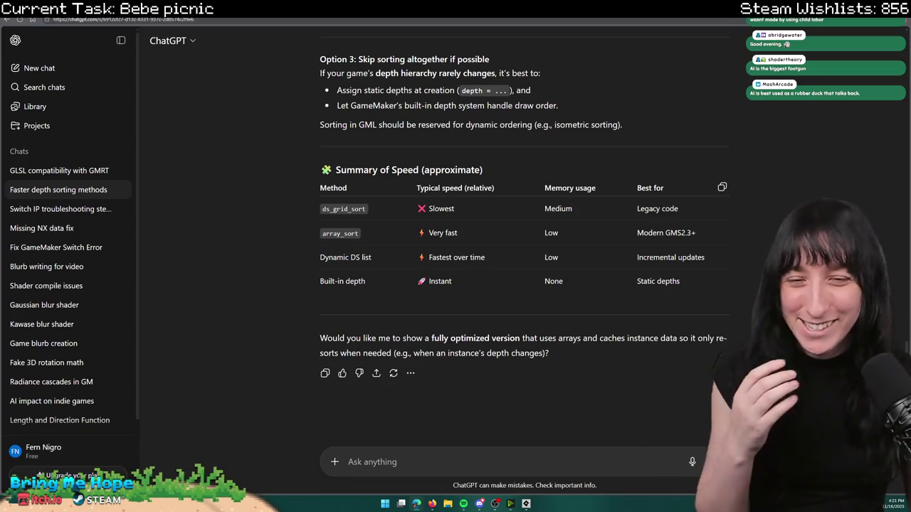
pyautogui.scroll(5, 444, 203)
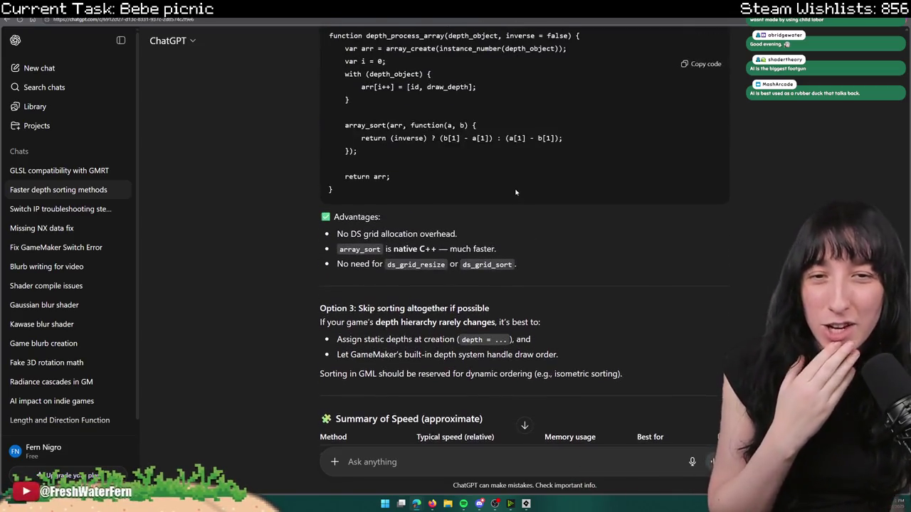
pyautogui.scroll(2, 441, 201)
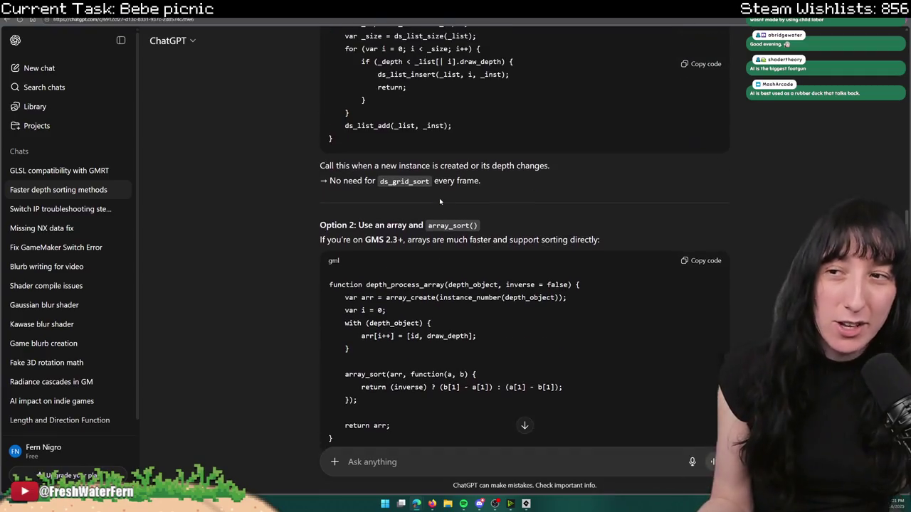
pyautogui.scroll(1, 437, 197)
pyautogui.scroll(2, 415, 192)
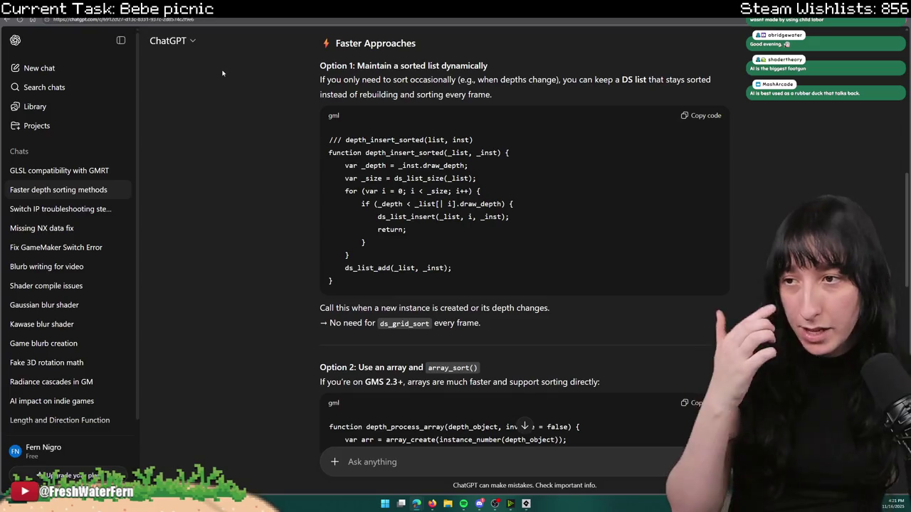
pyautogui.scroll(6, 425, 133)
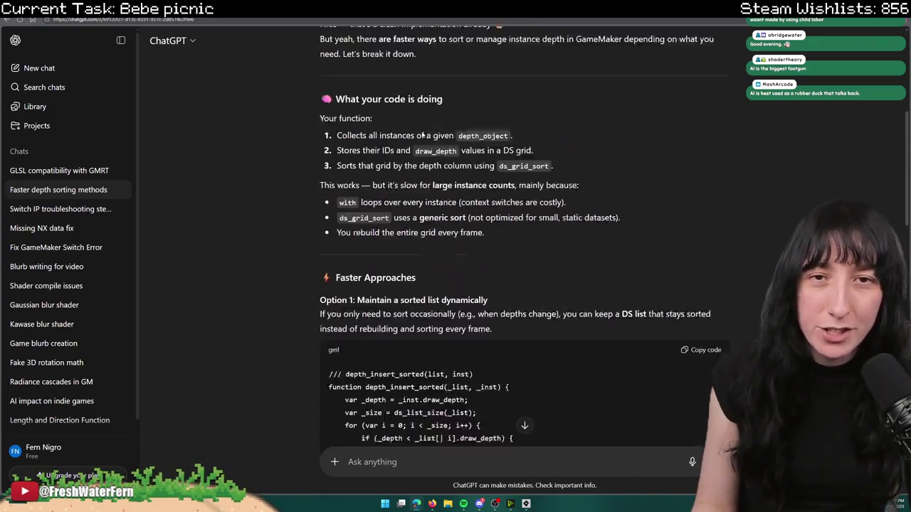
pyautogui.scroll(2, 439, 337)
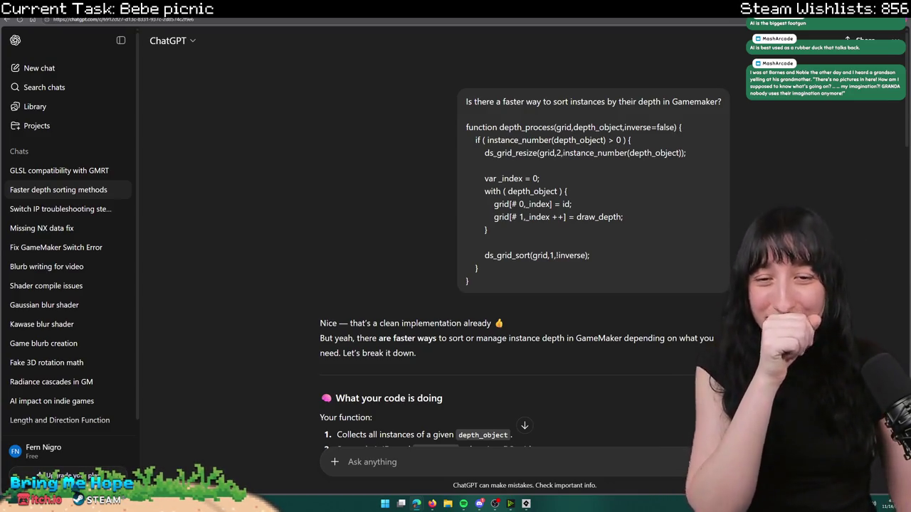
pyautogui.hotkey('alt', 'Tab')
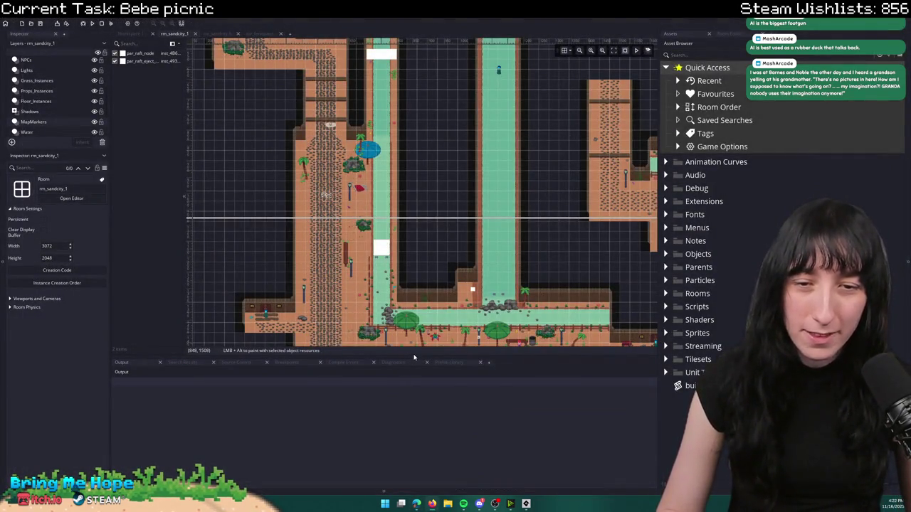
pyautogui.moveTo(413, 357); pyautogui.dragTo(413, 402)
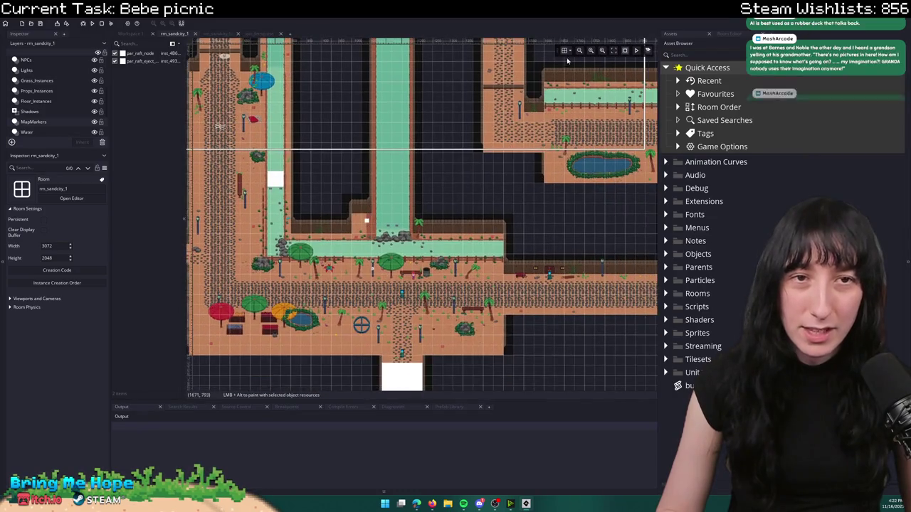
pyautogui.scroll(3, 341, 121)
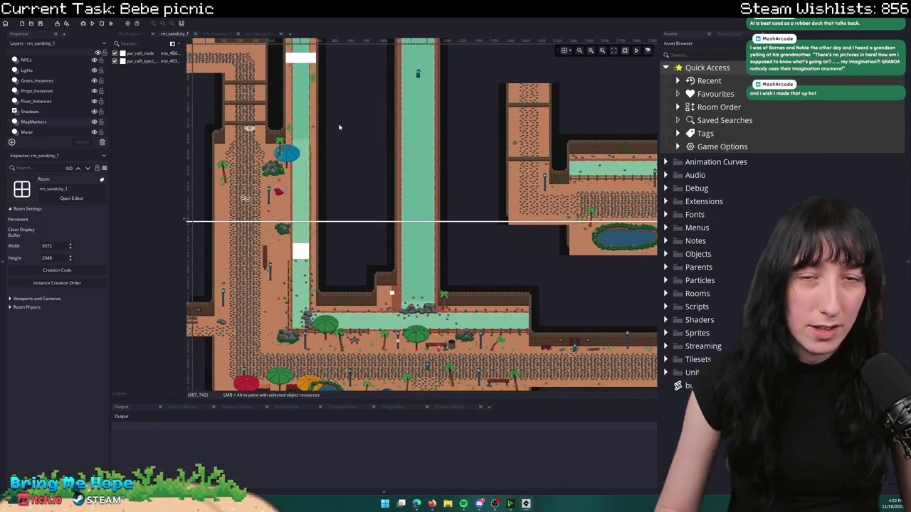
pyautogui.scroll(3, 417, 78)
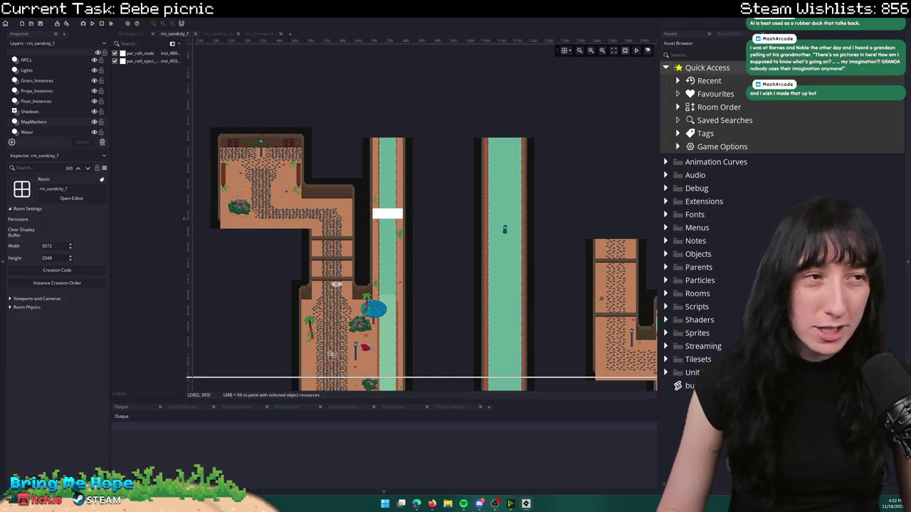
pyautogui.scroll(-5, 426, 76)
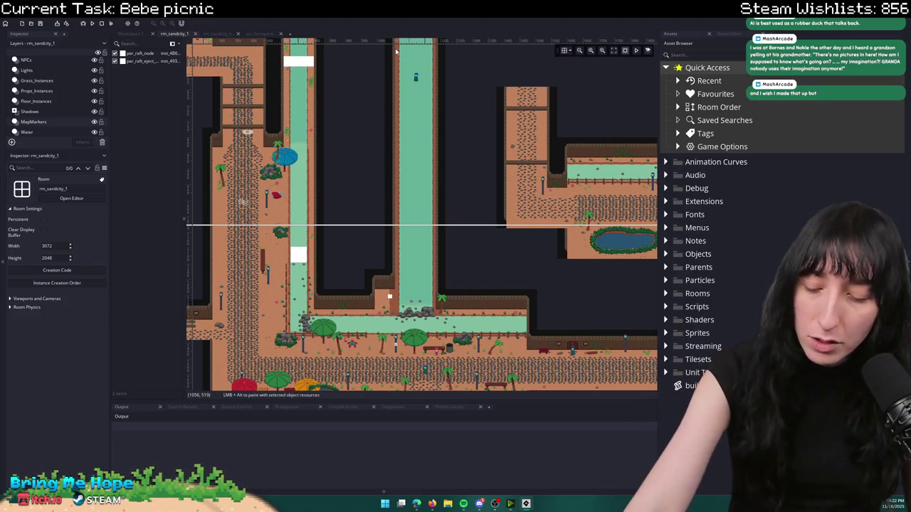
pyautogui.moveTo(420, 131); pyautogui.dragTo(408, 234)
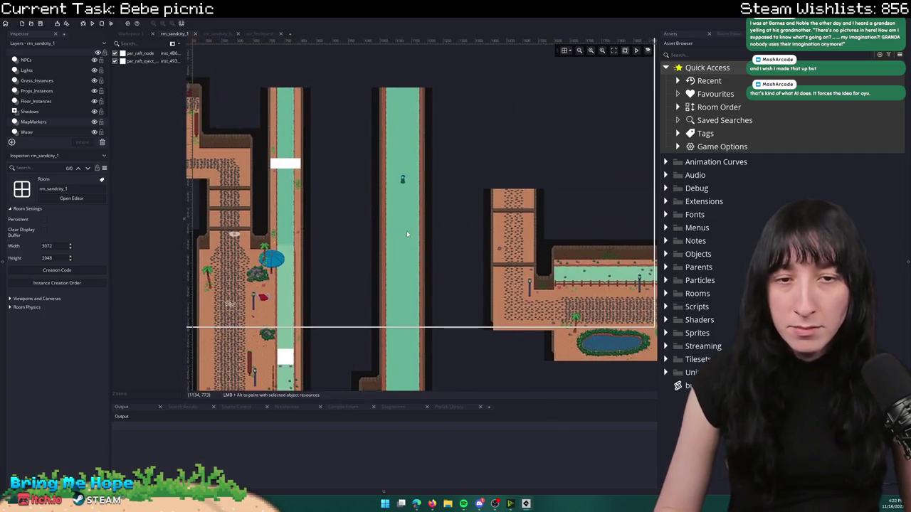
pyautogui.moveTo(503, 153); pyautogui.dragTo(466, 110)
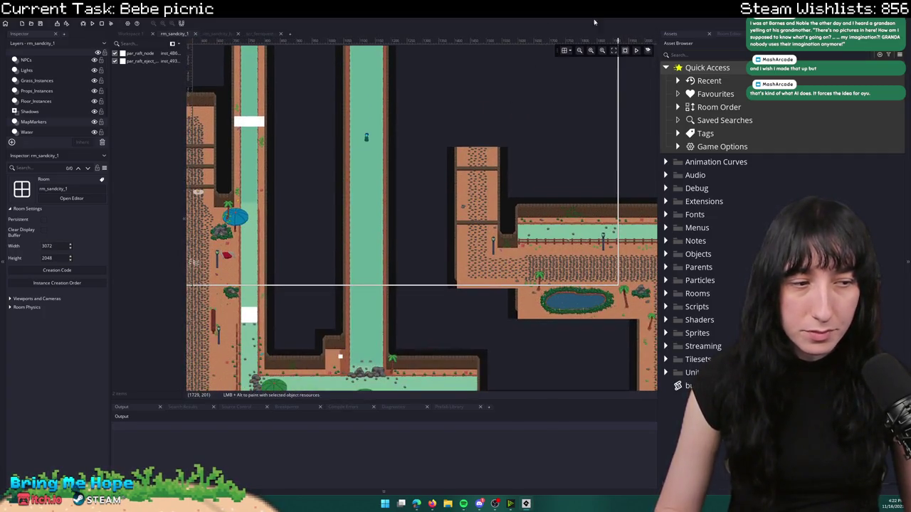
pyautogui.scroll(-3, 558, 201)
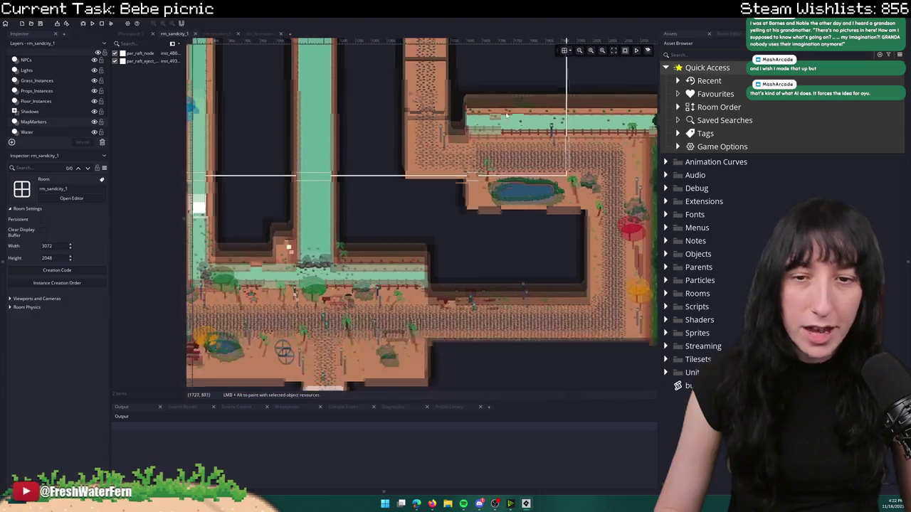
pyautogui.scroll(3, 559, 288)
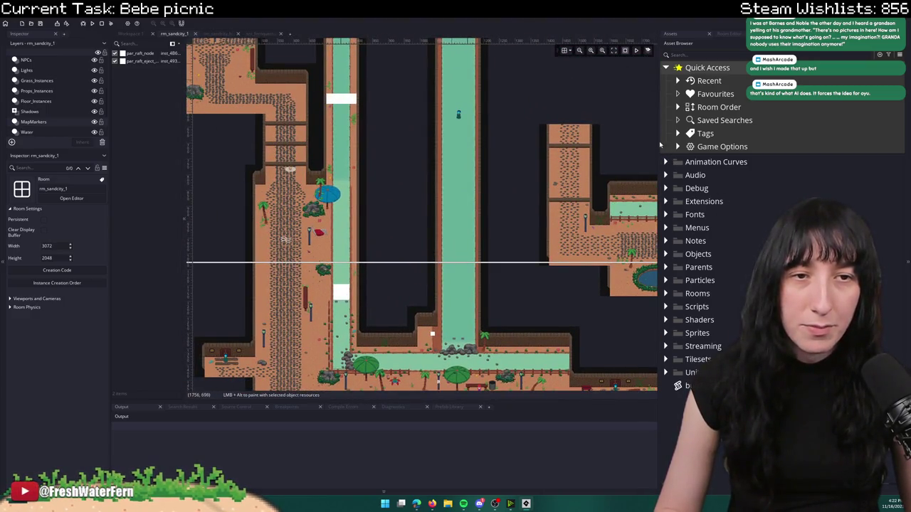
pyautogui.moveTo(661, 145); pyautogui.dragTo(704, 186)
pyautogui.scroll(2, 703, 186)
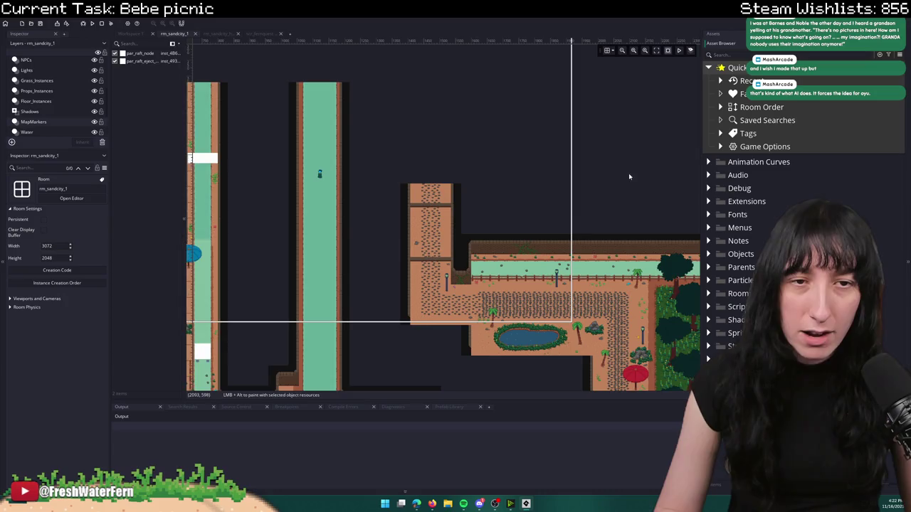
pyautogui.moveTo(612, 184)
pyautogui.mouseDown()
pyautogui.moveTo(335, 119)
pyautogui.moveTo(298, 84)
pyautogui.mouseUp()
pyautogui.scroll(-4, 368, 146)
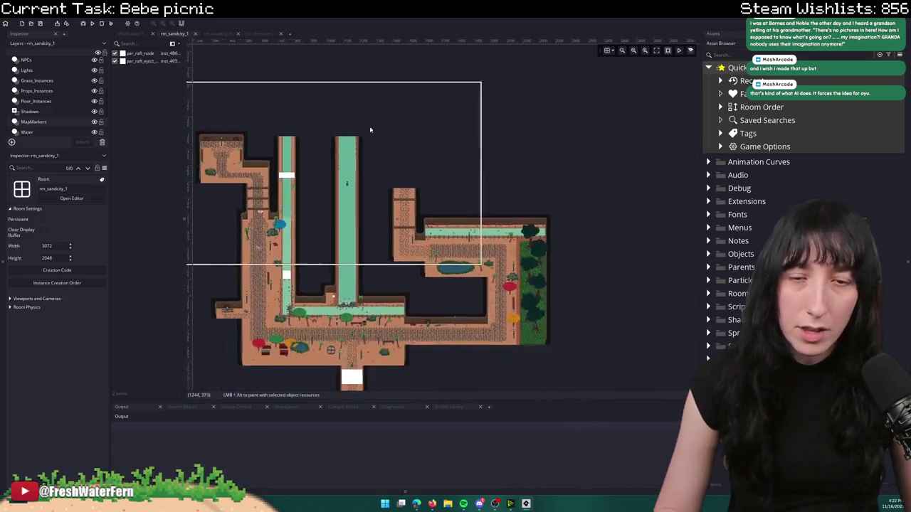
pyautogui.scroll(1, 347, 192)
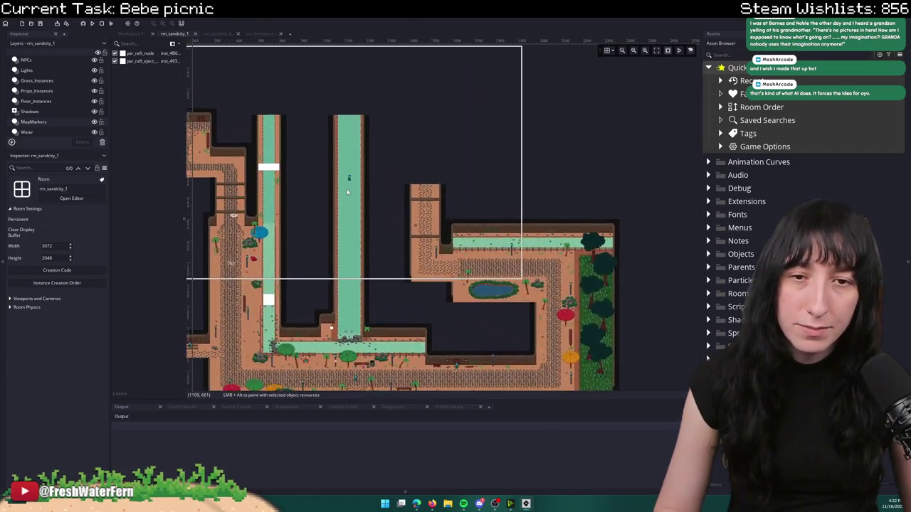
pyautogui.scroll(-2, 348, 325)
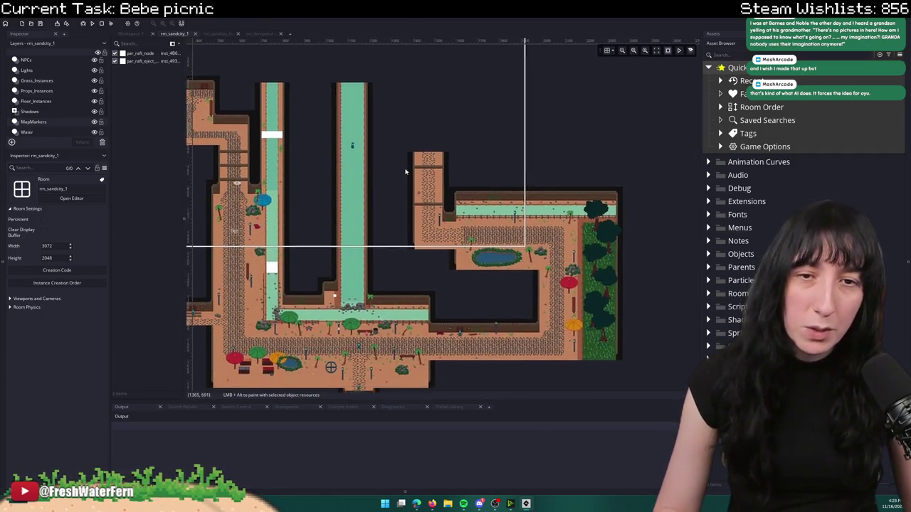
pyautogui.scroll(2, 421, 98)
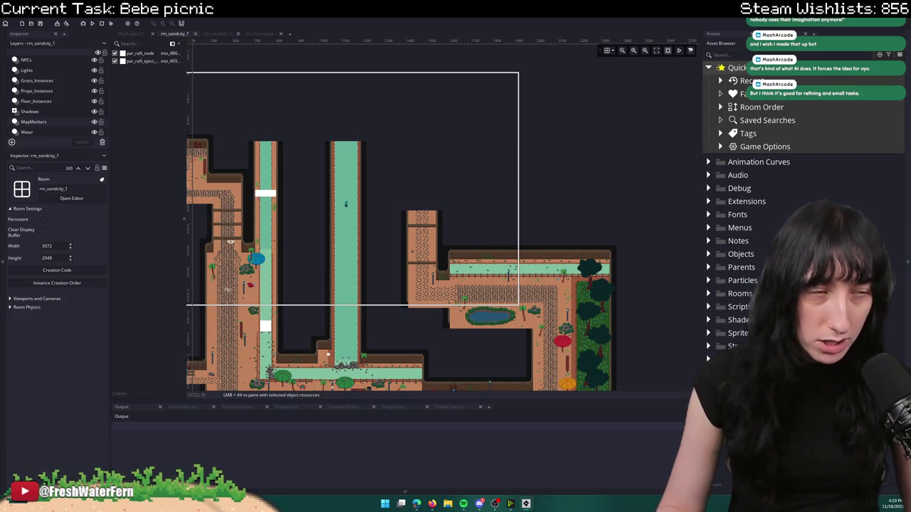
pyautogui.scroll(-1, 507, 123)
pyautogui.scroll(3, 503, 158)
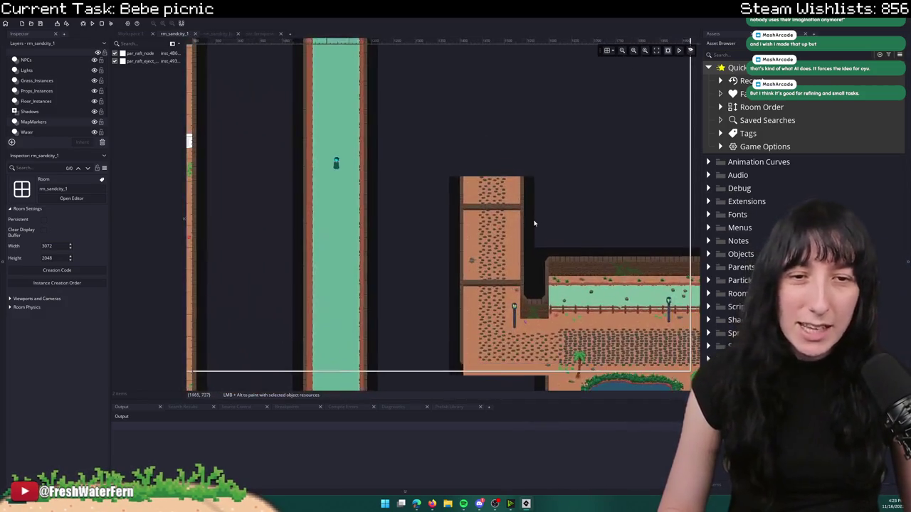
pyautogui.scroll(1, 432, 257)
pyautogui.click(606, 51)
# - On the Floor layer, paint cobblestone path tiles above the top of the column
pyautogui.scroll(-2, 48, 107)
pyautogui.click(49, 129)
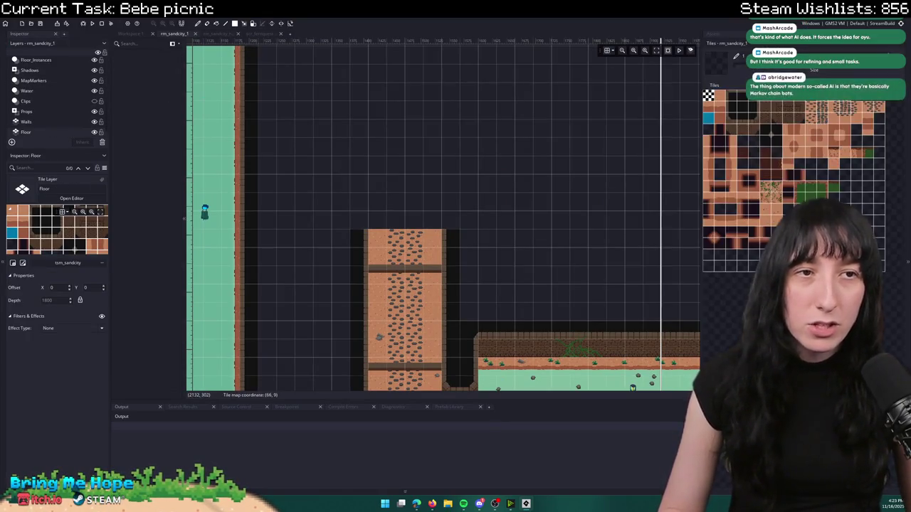
pyautogui.scroll(3, 758, 162)
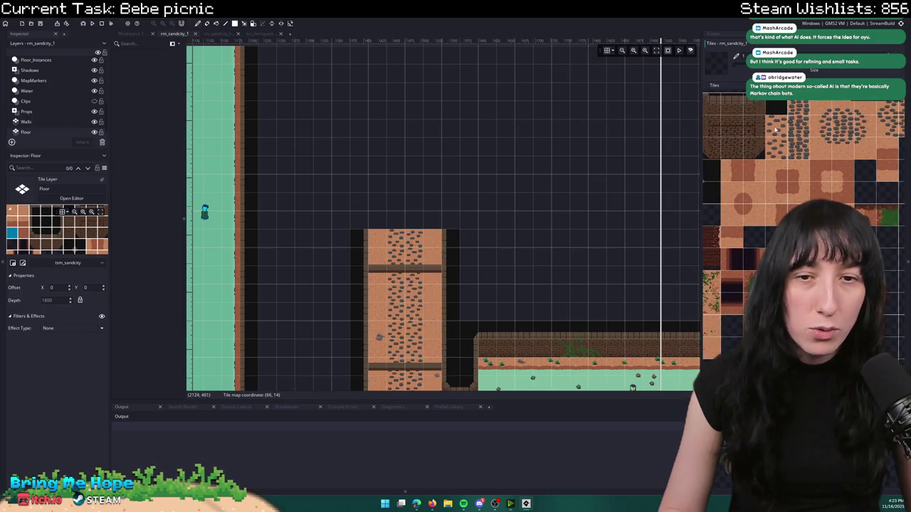
pyautogui.click(775, 131)
pyautogui.click(777, 148)
pyautogui.click(414, 202)
pyautogui.click(396, 202)
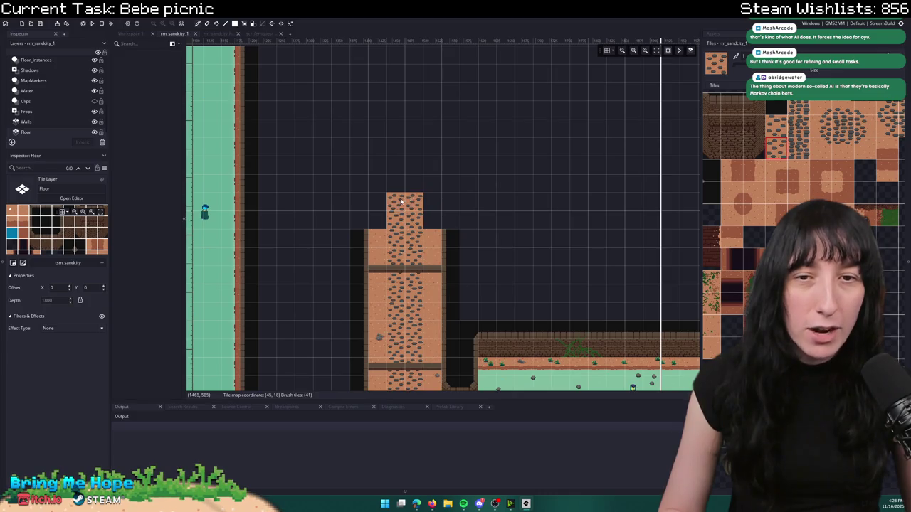
pyautogui.click(776, 127)
pyautogui.click(413, 183)
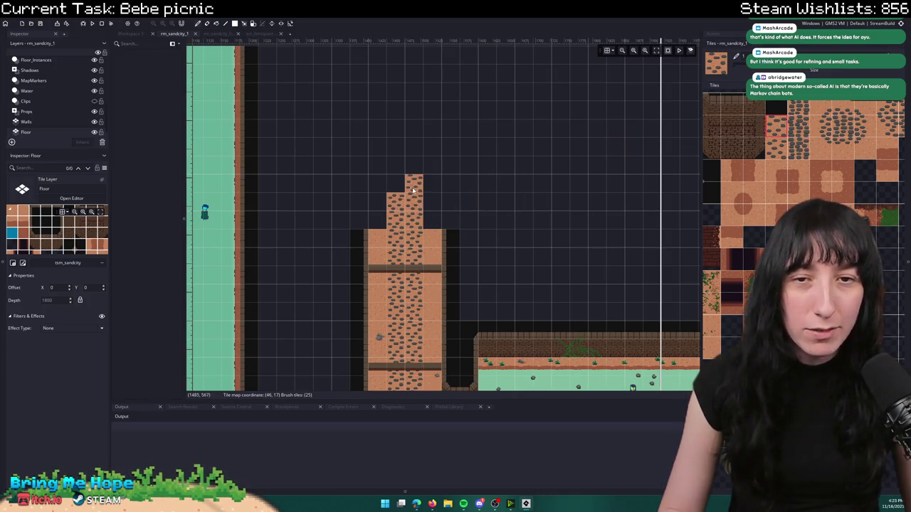
pyautogui.click(778, 148)
pyautogui.click(399, 187)
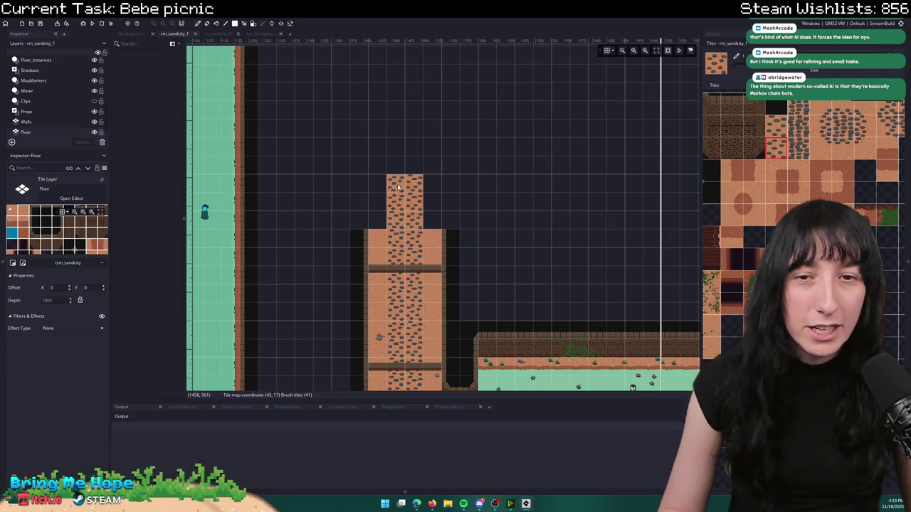
# - Fill the empty top-left and top-right cells with plain brown floor tiles
pyautogui.hscroll(-3, 824, 125)
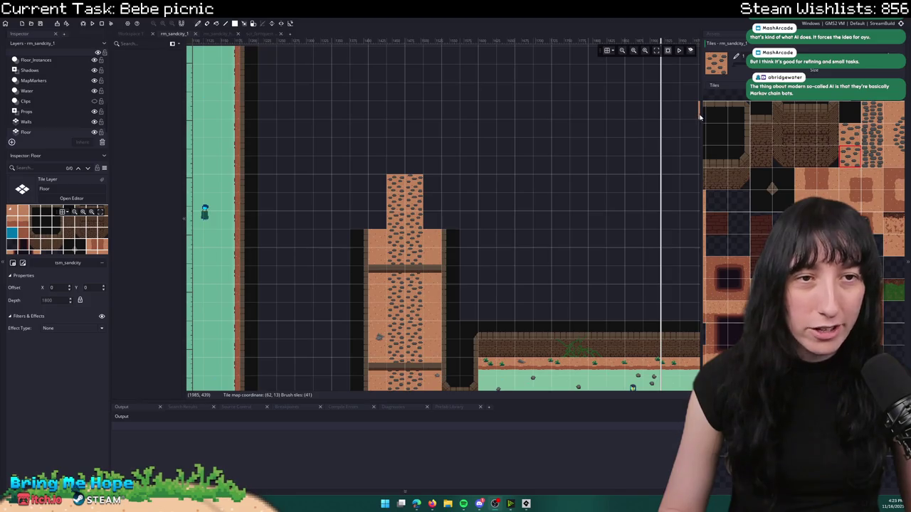
pyautogui.moveTo(701, 114); pyautogui.dragTo(654, 114)
pyautogui.hscroll(-5, 819, 178)
pyautogui.click(770, 117)
pyautogui.moveTo(770, 122); pyautogui.dragTo(747, 120)
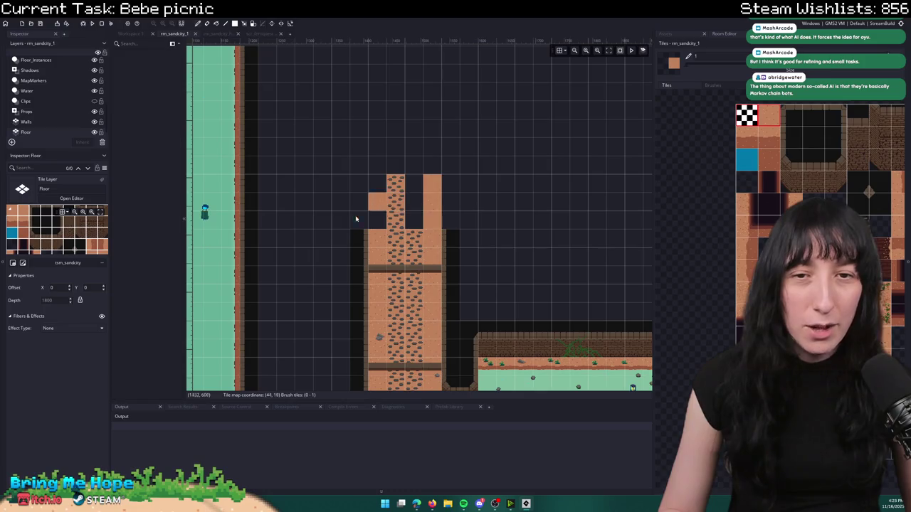
pyautogui.click(762, 120)
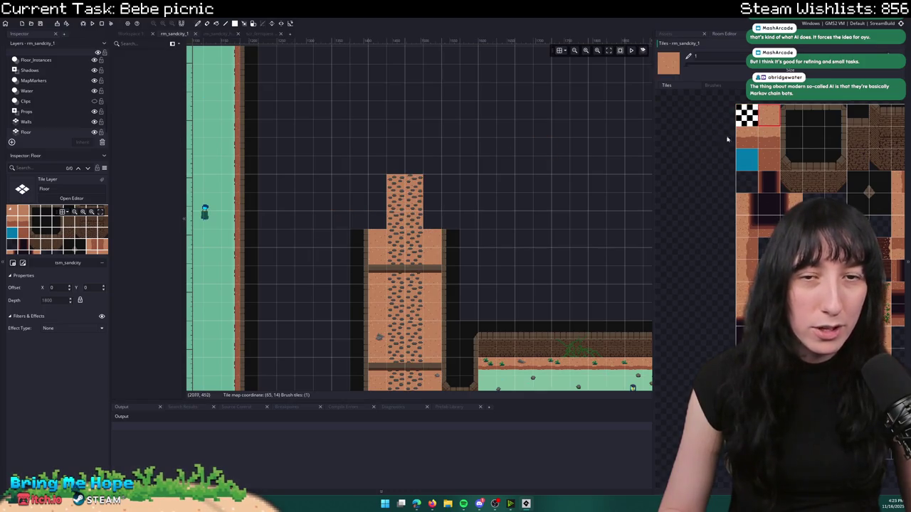
pyautogui.click(430, 195)
pyautogui.click(377, 185)
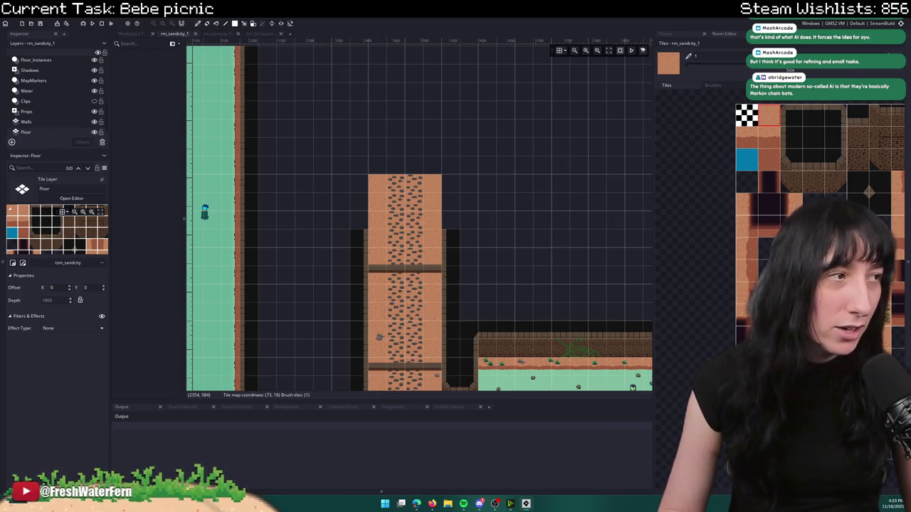
# - On the Walls layer, extend the dark wall up both sides of the path
pyautogui.click(53, 122)
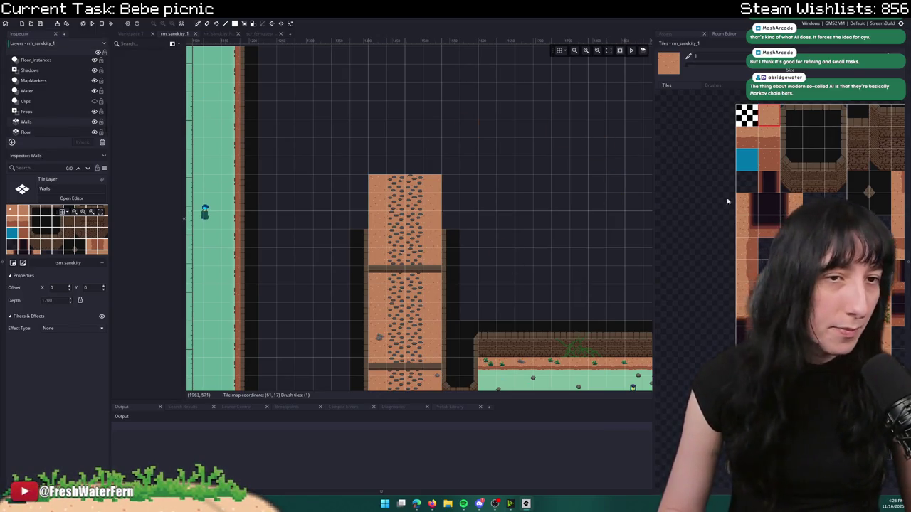
pyautogui.moveTo(694, 191); pyautogui.dragTo(662, 188)
pyautogui.click(802, 135)
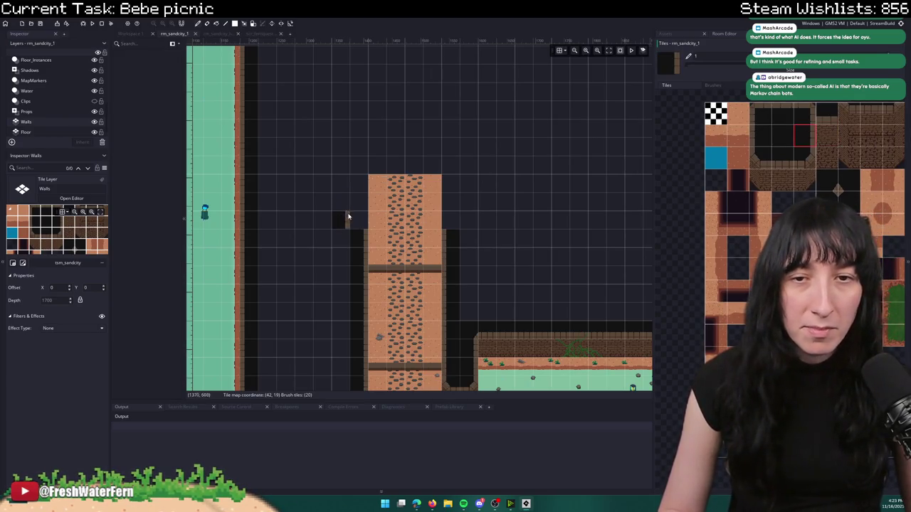
pyautogui.moveTo(356, 219); pyautogui.dragTo(361, 193)
pyautogui.scroll(-3, 605, 185)
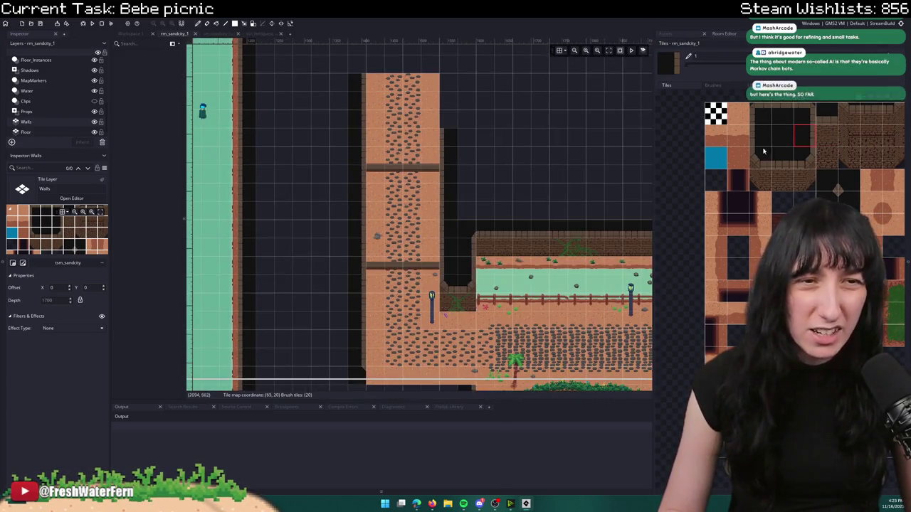
pyautogui.moveTo(455, 114); pyautogui.dragTo(455, 93)
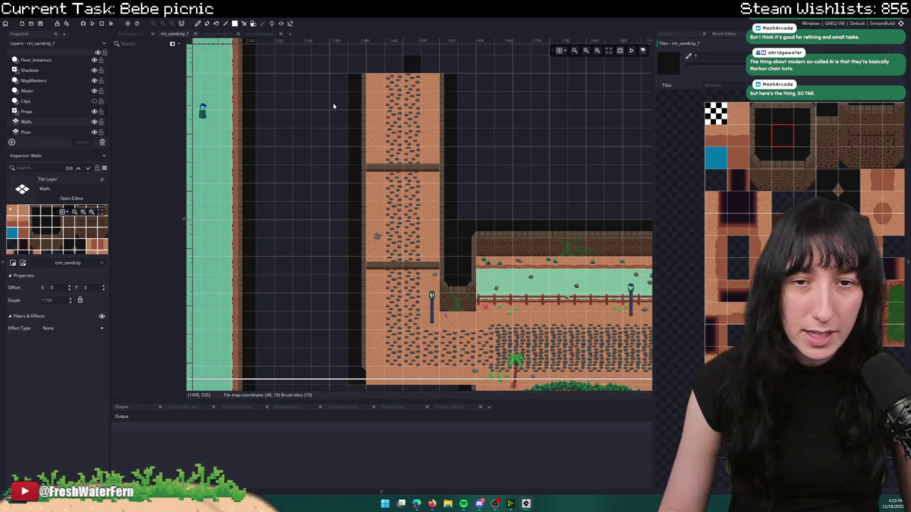
pyautogui.scroll(2, 24, 121)
pyautogui.click(36, 78)
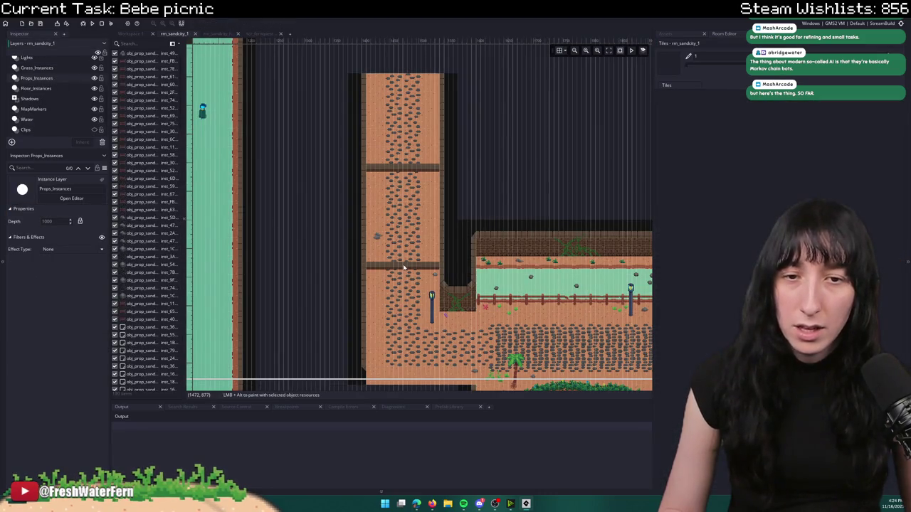
# - Move the two bar props down the path, then paste copies and move them further up
pyautogui.click(413, 253)
pyautogui.moveTo(416, 173); pyautogui.dragTo(420, 206)
pyautogui.scroll(2, 405, 243)
pyautogui.moveTo(393, 285); pyautogui.dragTo(392, 304)
pyautogui.hotkey('ctrl', 'v')
pyautogui.scroll(2, 388, 259)
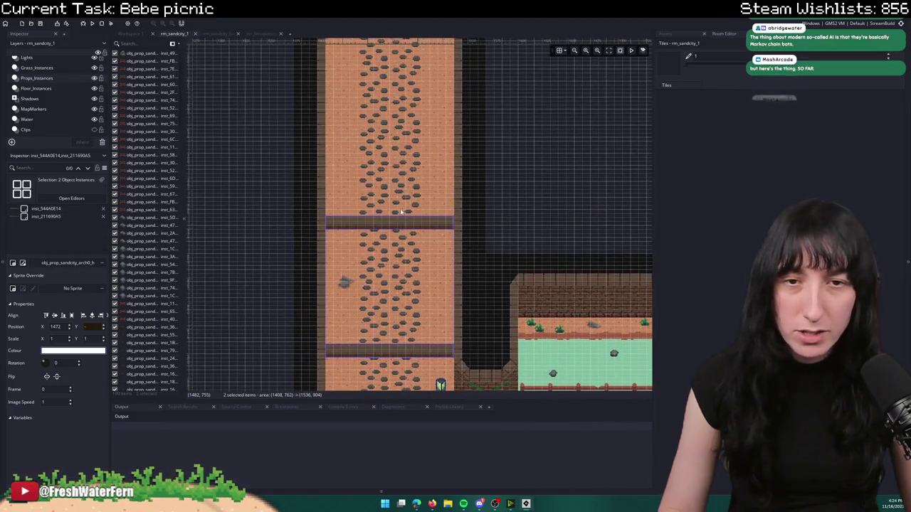
pyautogui.moveTo(388, 271)
pyautogui.mouseDown()
pyautogui.moveTo(385, 130)
pyautogui.moveTo(371, 77)
pyautogui.mouseUp()
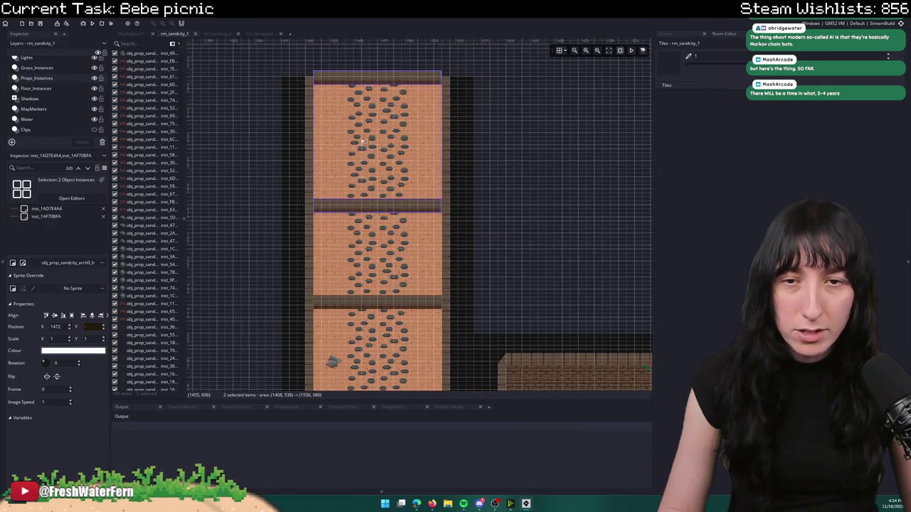
pyautogui.scroll(-3, 358, 151)
pyautogui.moveTo(357, 151); pyautogui.dragTo(357, 122)
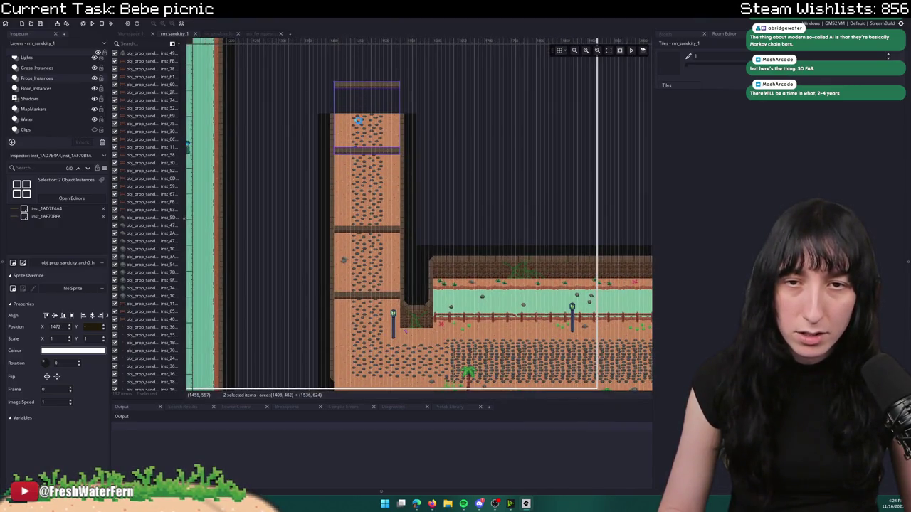
# - Lower one arch bar, recentre the view on the path, and box-select all three arches
pyautogui.click(395, 92)
pyautogui.moveTo(395, 89); pyautogui.dragTo(399, 151)
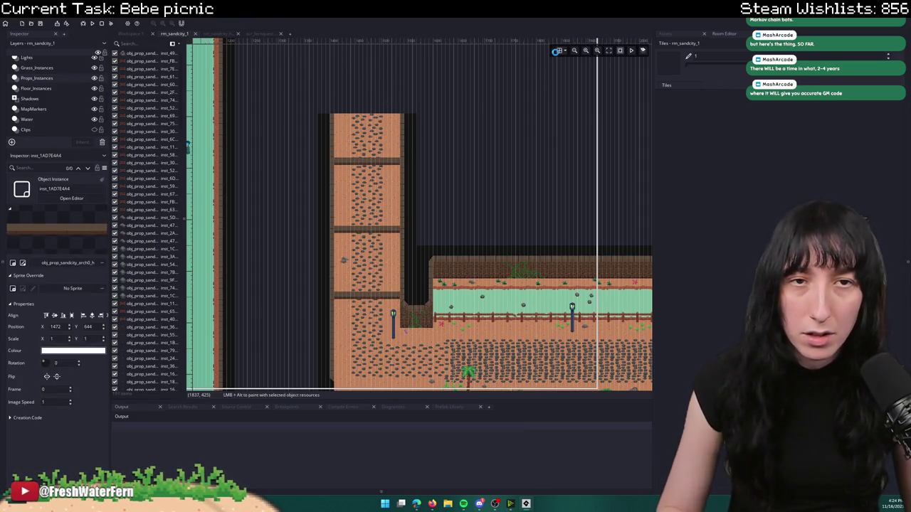
pyautogui.moveTo(499, 329); pyautogui.dragTo(445, 151)
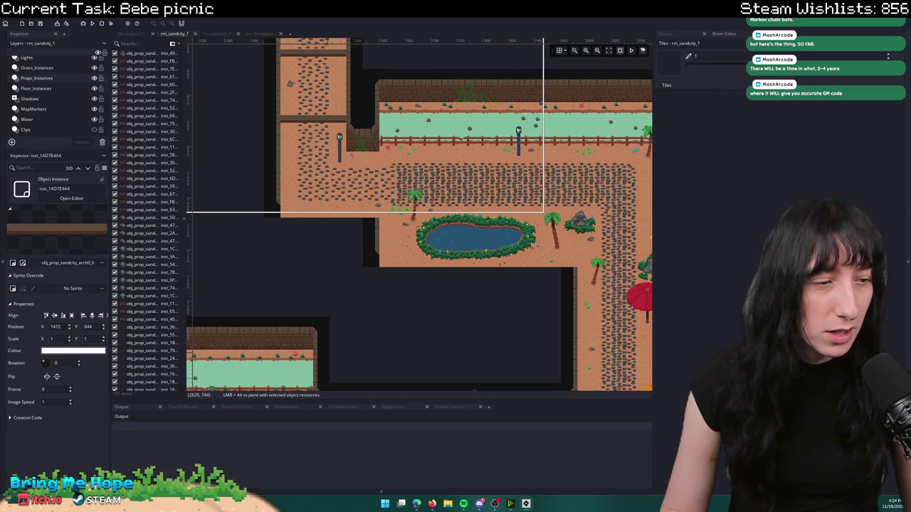
pyautogui.scroll(5, 508, 201)
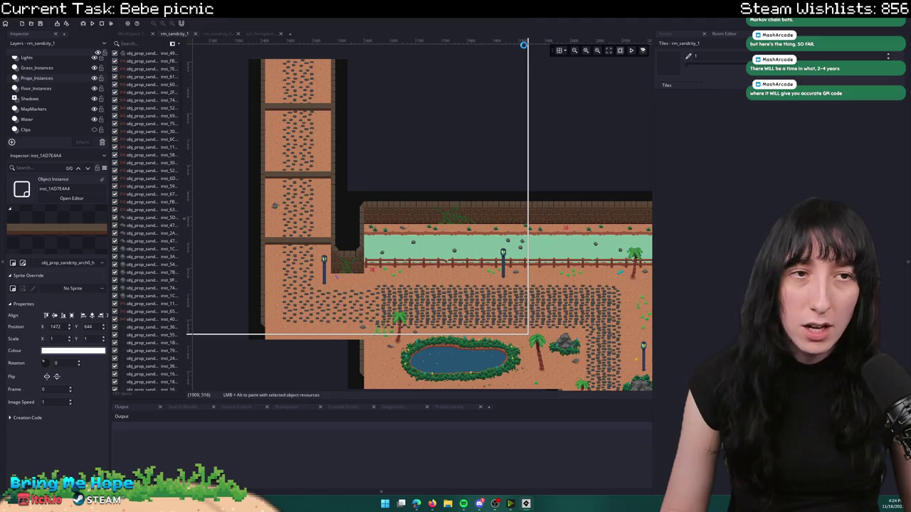
pyautogui.scroll(-1, 533, 93)
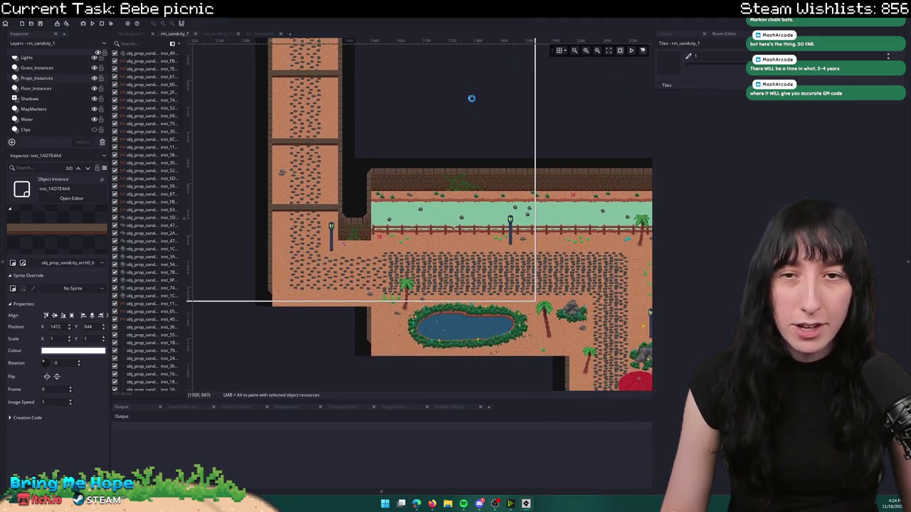
pyautogui.scroll(2, 474, 89)
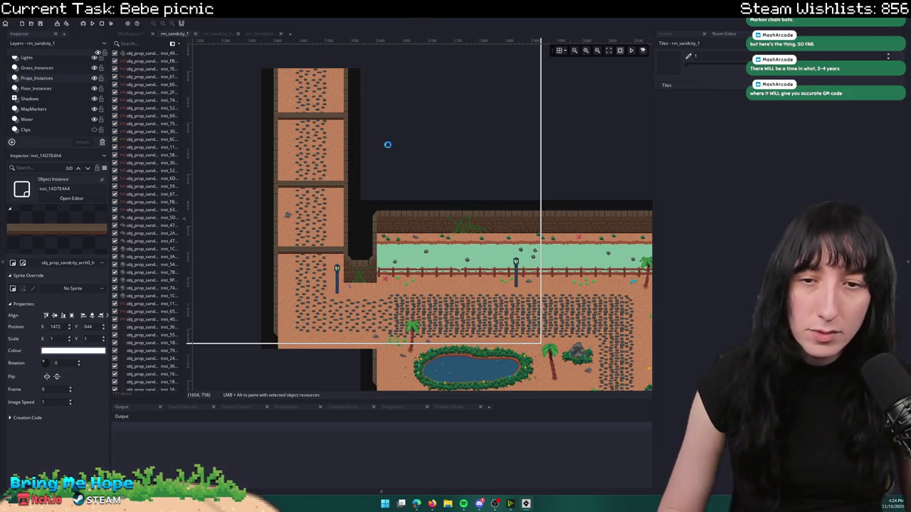
pyautogui.moveTo(291, 263); pyautogui.dragTo(322, 91)
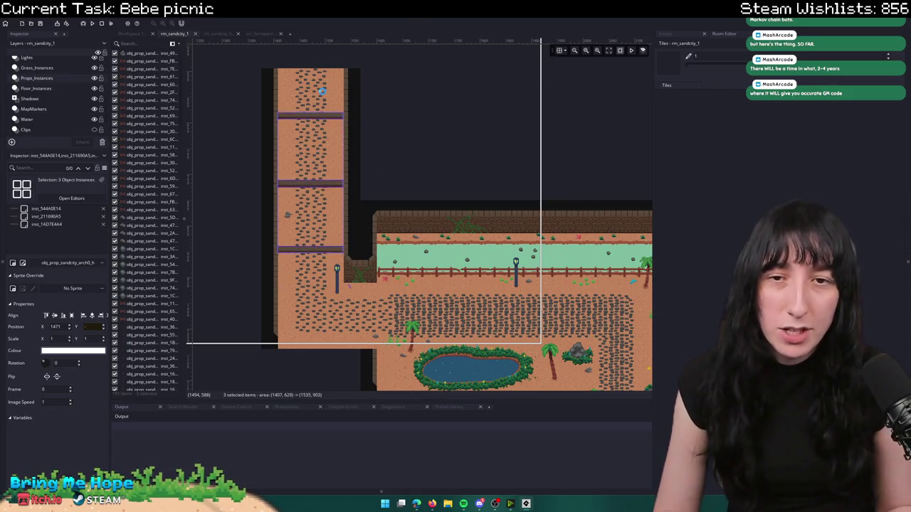
# - Nudge all three selected arches up two pixels
pyautogui.press('Up')
pyautogui.press('Up')
pyautogui.press('Up')
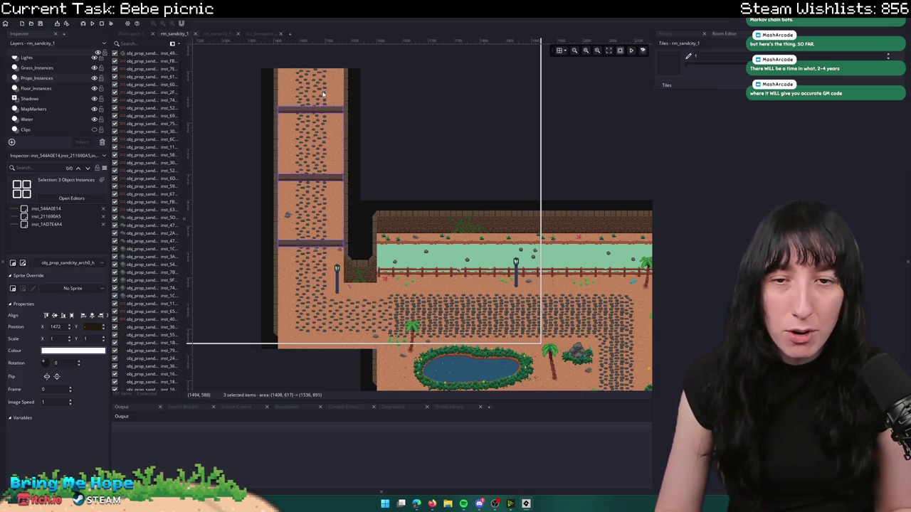
pyautogui.press('Up')
pyautogui.press('Up')
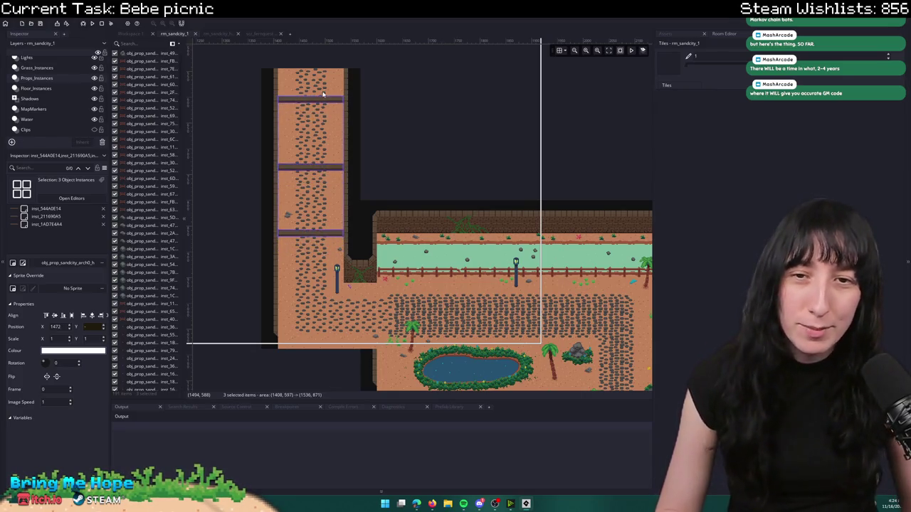
pyautogui.scroll(2, 376, 219)
pyautogui.scroll(2, 376, 215)
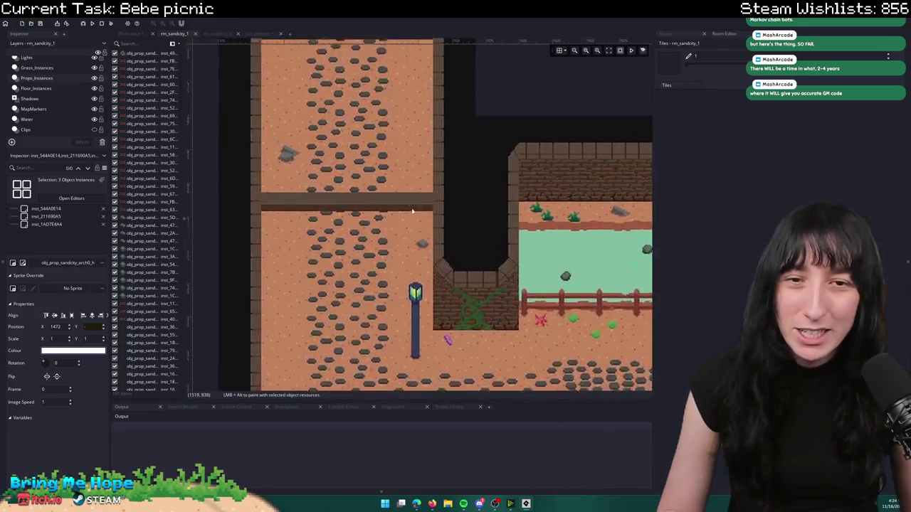
pyautogui.scroll(-1, 366, 275)
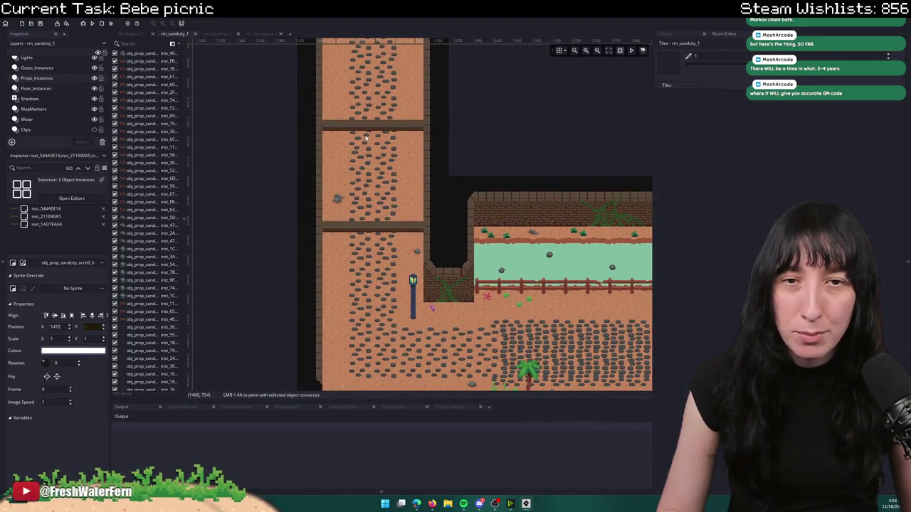
pyautogui.scroll(4, 365, 139)
# - Nudge the lowest arch up slightly and the middle arch down a few pixels
pyautogui.click(445, 252)
pyautogui.press('Up')
pyautogui.press('Down')
pyautogui.press('Up')
pyautogui.press('Up')
pyautogui.scroll(-3, 490, 146)
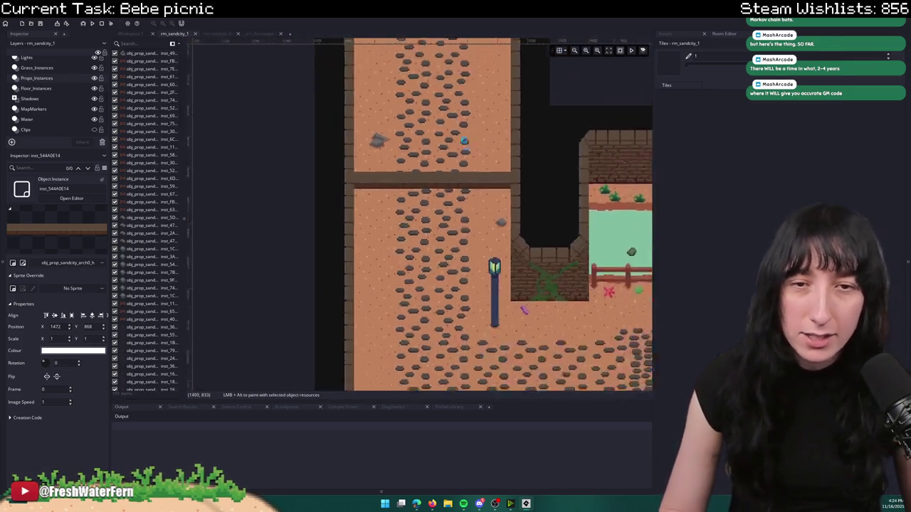
pyautogui.scroll(3, 411, 169)
pyautogui.click(410, 169)
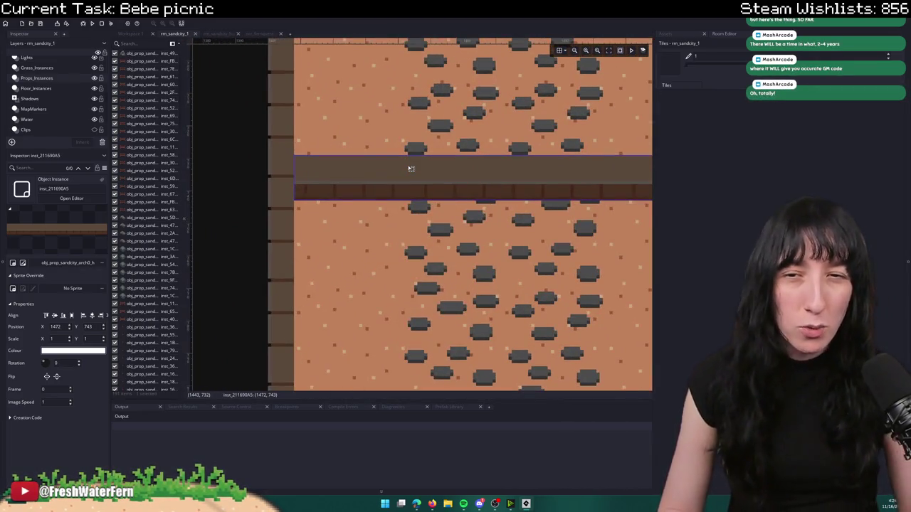
pyautogui.press('Down')
pyautogui.press('Down')
pyautogui.press('Down')
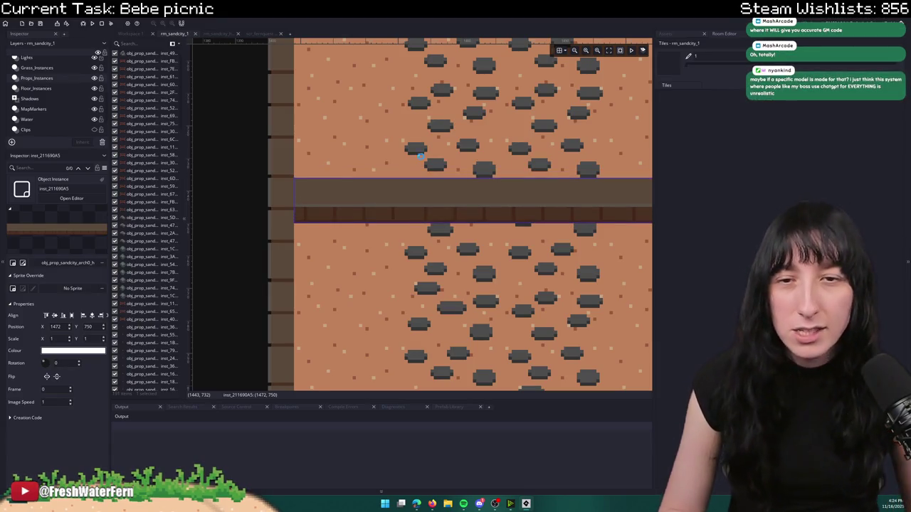
pyautogui.scroll(-3, 408, 166)
# - Move the top arch further down the path in small steps to even the spacing
pyautogui.click(401, 140)
pyautogui.scroll(5, 375, 145)
pyautogui.press('Down')
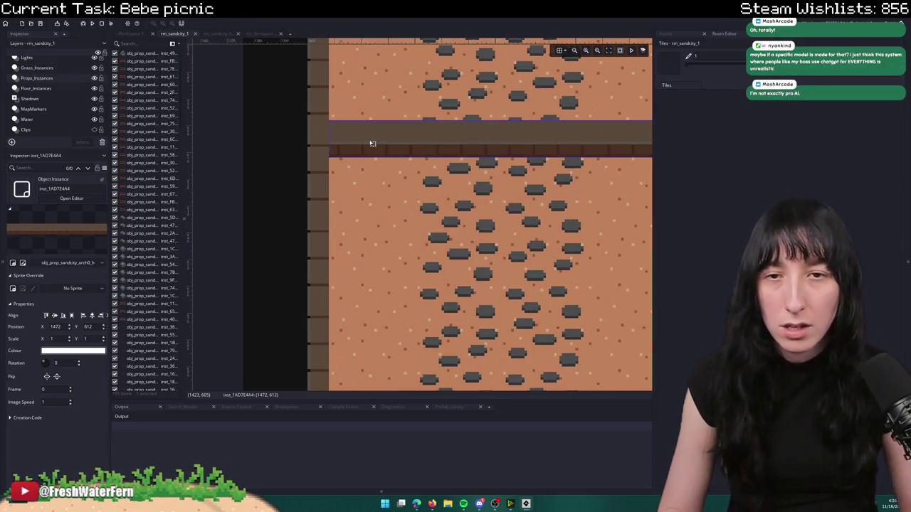
pyautogui.scroll(-5, 399, 185)
pyautogui.scroll(5, 375, 161)
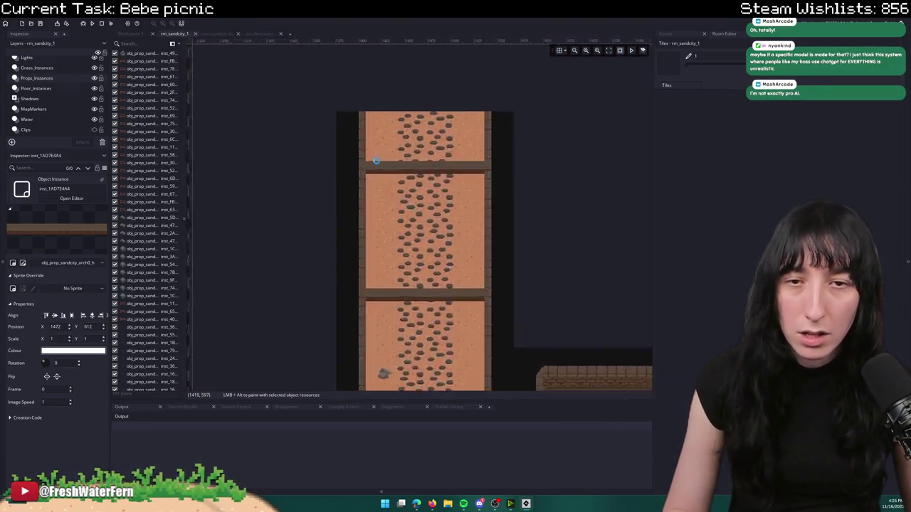
pyautogui.moveTo(374, 171)
pyautogui.mouseDown()
pyautogui.moveTo(382, 249)
pyautogui.moveTo(377, 237)
pyautogui.mouseUp()
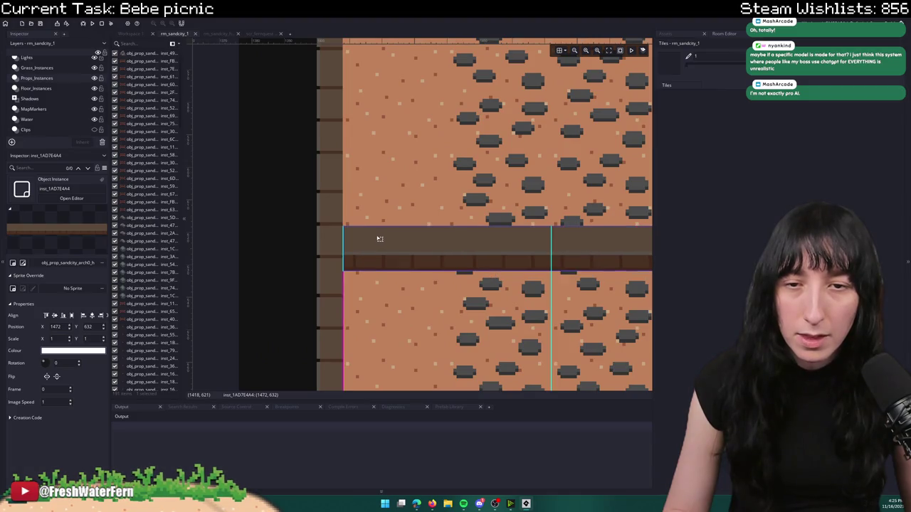
pyautogui.scroll(-5, 413, 192)
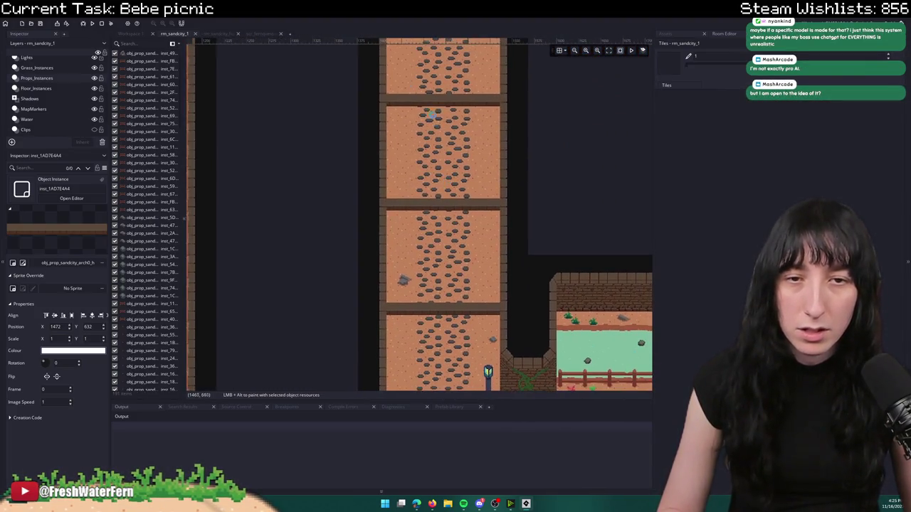
pyautogui.scroll(5, 406, 214)
pyautogui.moveTo(403, 102); pyautogui.dragTo(403, 149)
pyautogui.scroll(-5, 413, 128)
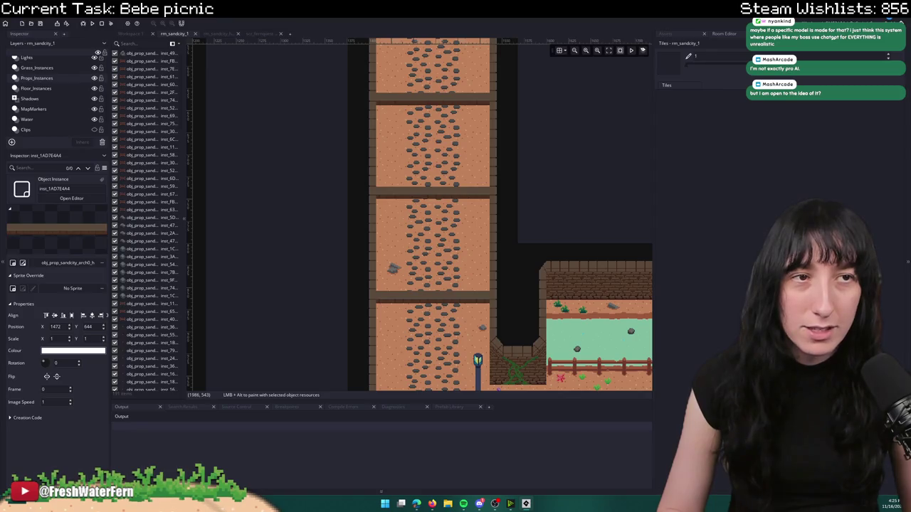
pyautogui.scroll(-2, 473, 140)
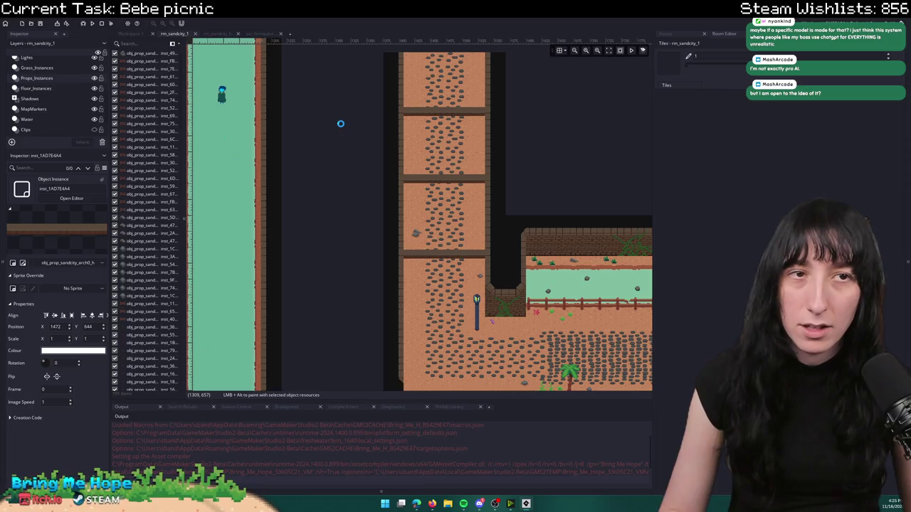
# - Stop the running game and quit GameMaker, confirming the exit
pyautogui.click(104, 24)
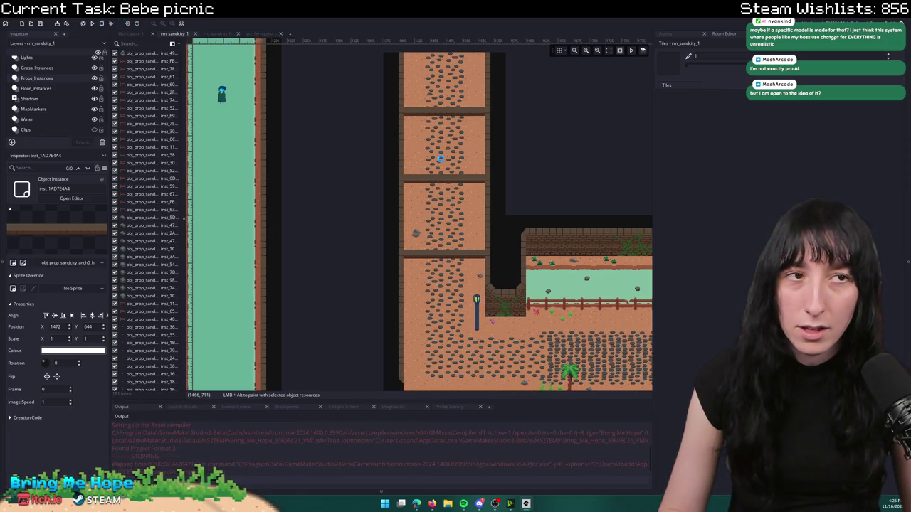
pyautogui.hscroll(2, 631, 181)
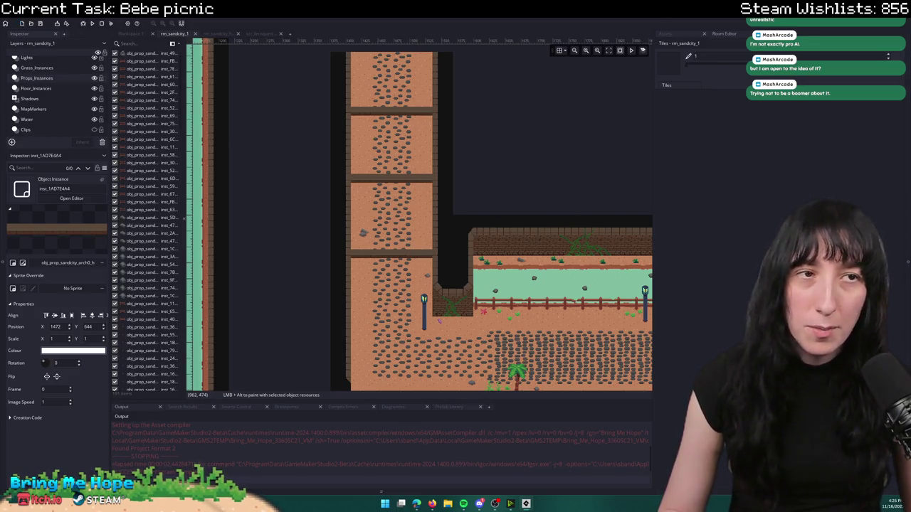
pyautogui.hotkey('alt', 'F4')
pyautogui.press('Return')
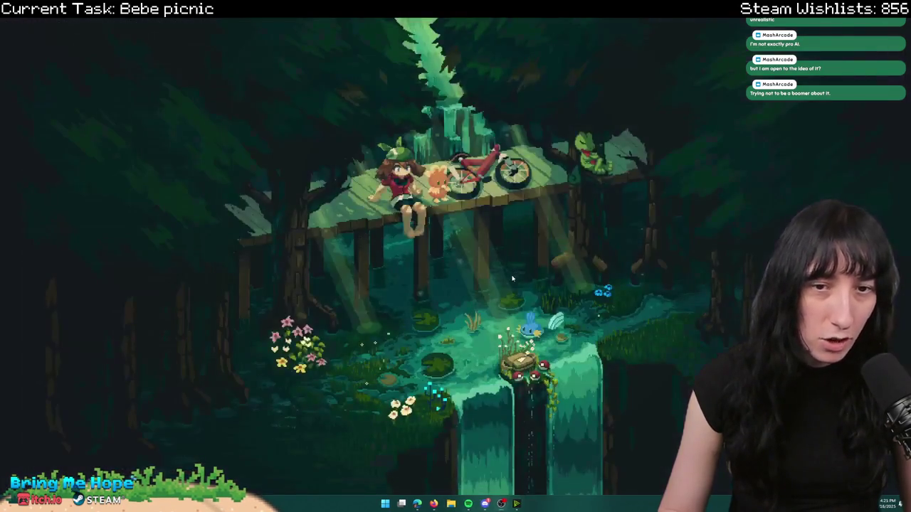
# - Relaunch GameMaker-Beta from the Start menu search and dismiss the beta build warning
pyautogui.press('super')
pyautogui.write('gameMaker-Beta')
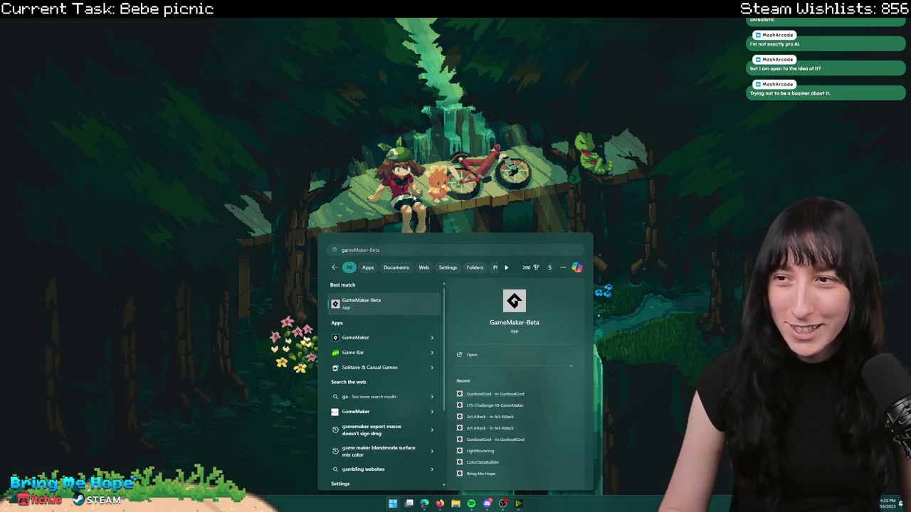
pyautogui.press('Return')
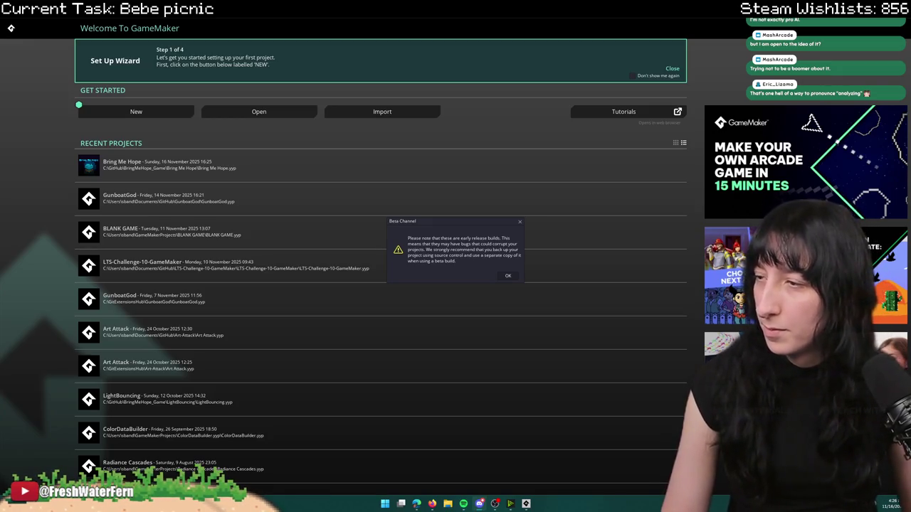
pyautogui.click(508, 275)
# - Open the Bring Me Hope project and select the NPCs layer in the room
pyautogui.click(418, 171)
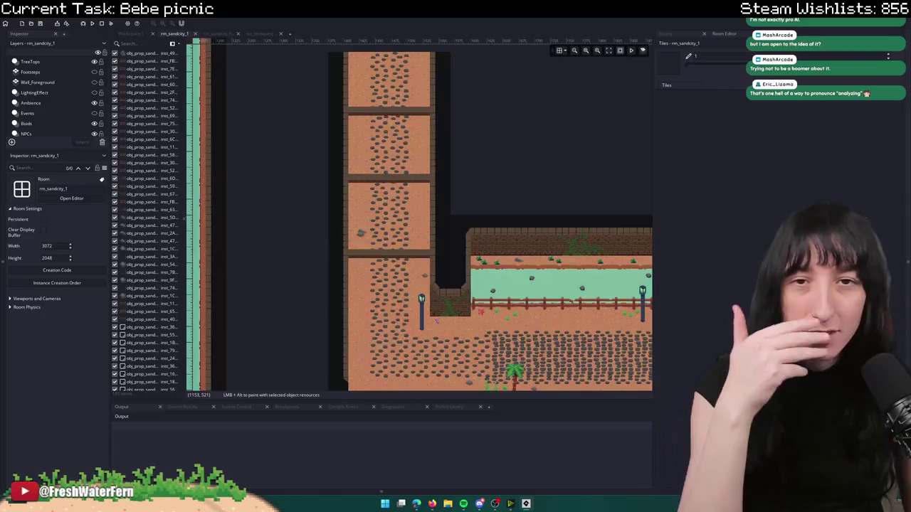
pyautogui.scroll(-1, 58, 112)
pyautogui.click(58, 109)
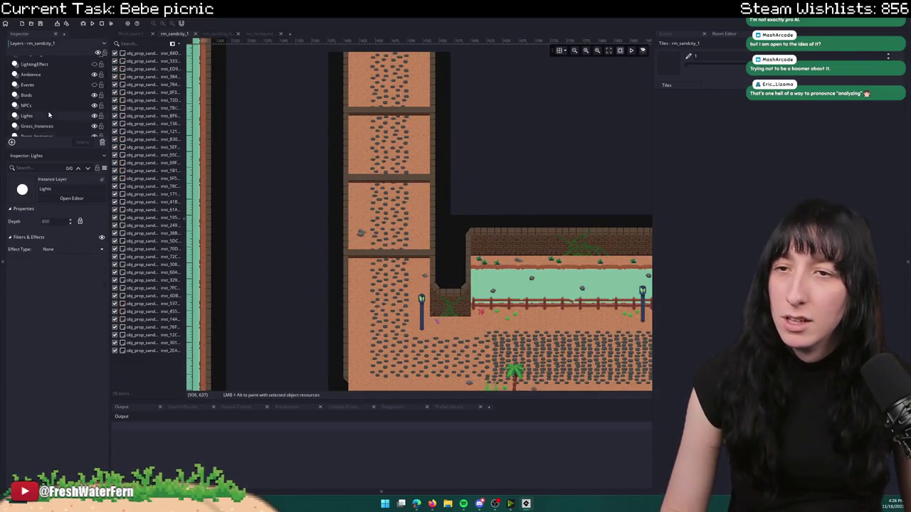
pyautogui.scroll(-4, 358, 218)
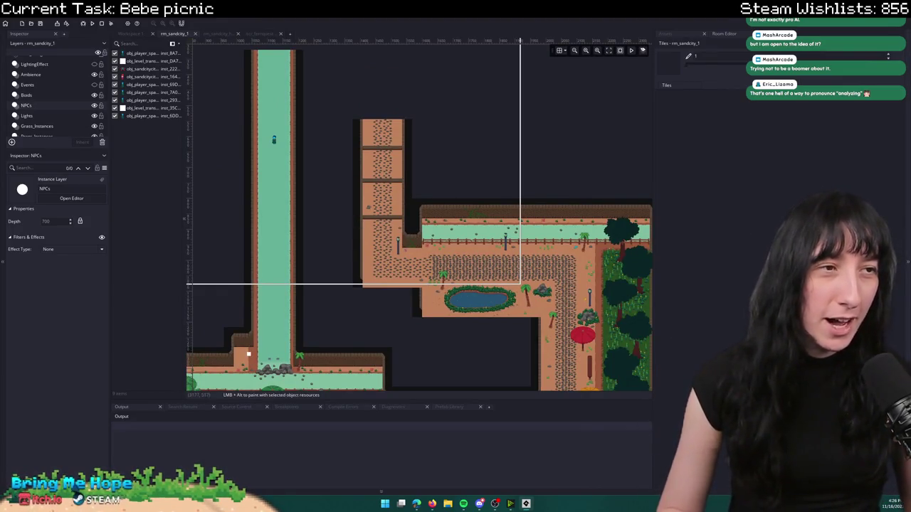
pyautogui.moveTo(602, 193); pyautogui.dragTo(539, 62)
# - Select the white obj_level_transition block, then minimize GameMaker to show the desktop
pyautogui.click(665, 33)
pyautogui.moveTo(258, 156)
pyautogui.mouseDown()
pyautogui.moveTo(316, 172)
pyautogui.moveTo(346, 198)
pyautogui.moveTo(431, 80)
pyautogui.mouseUp()
pyautogui.click(348, 277)
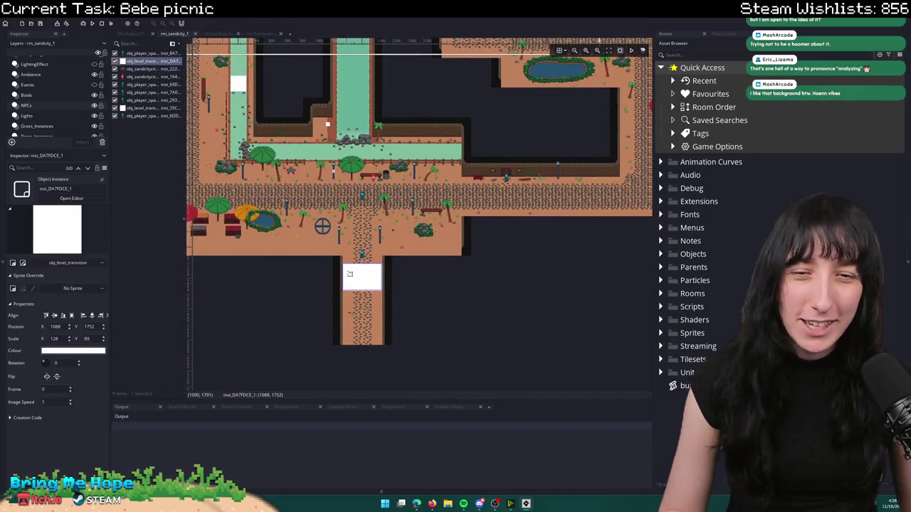
pyautogui.scroll(5, 378, 214)
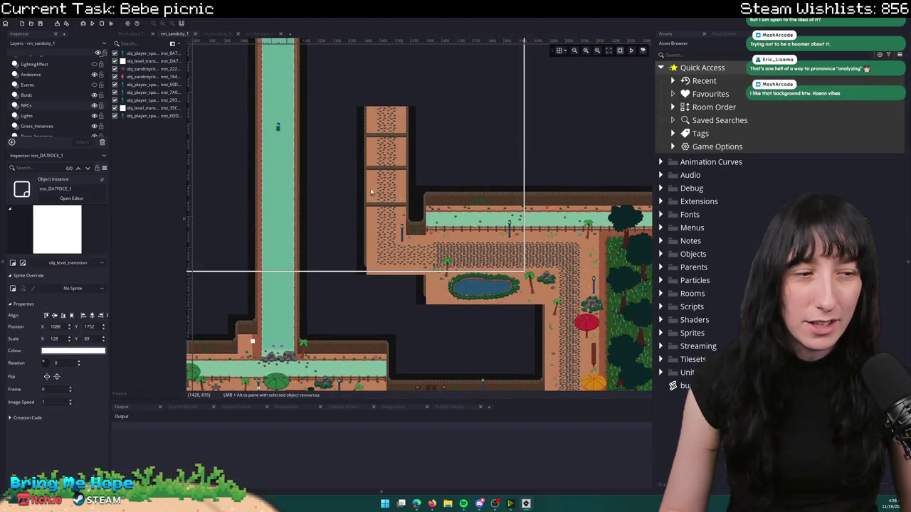
pyautogui.press('super+d')
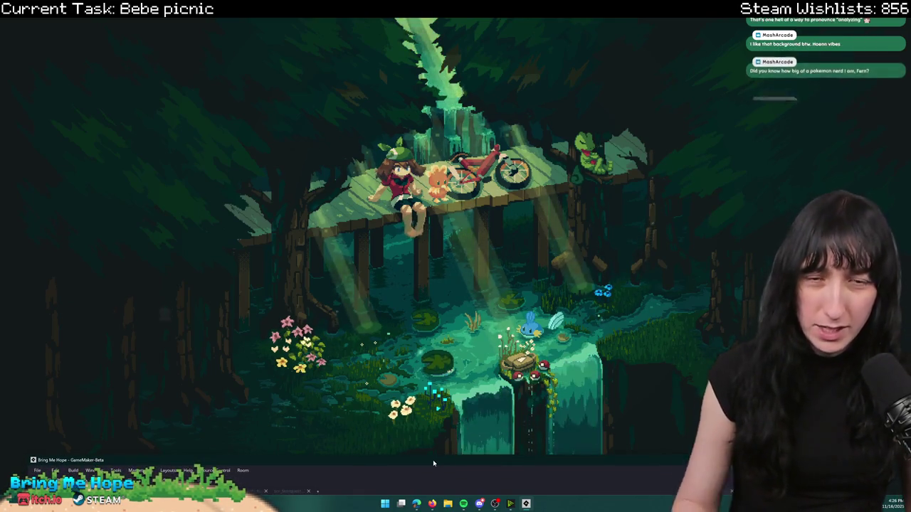
# - Restore GameMaker, duplicate the transition block and place the copy in the upper corridor
pyautogui.moveTo(433, 462); pyautogui.dragTo(441, 21)
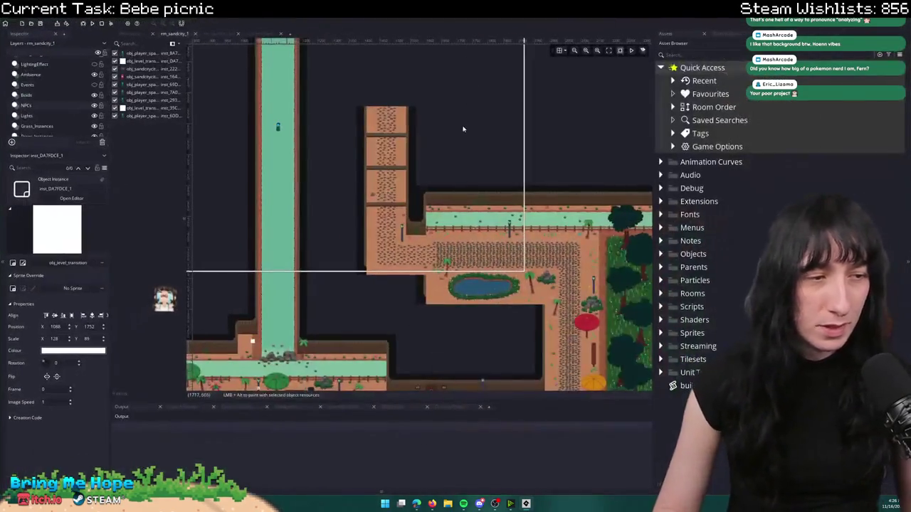
pyautogui.scroll(3, 451, 174)
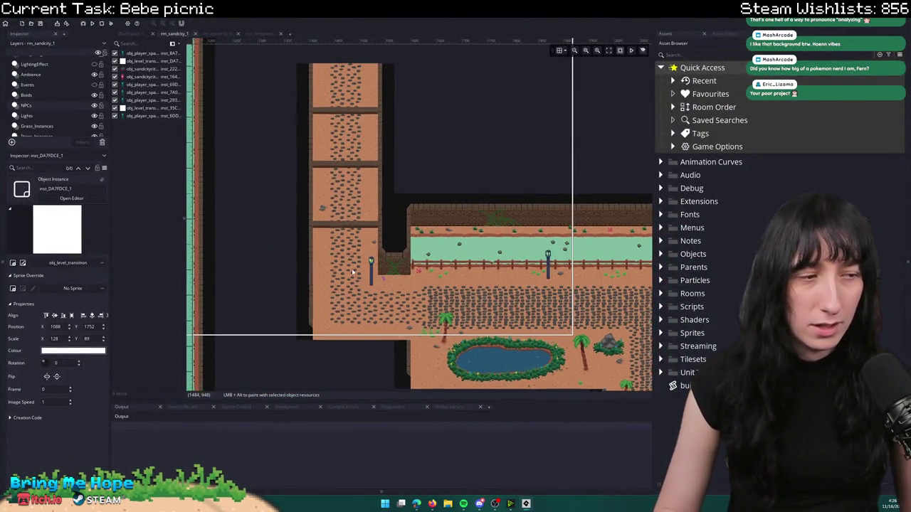
pyautogui.scroll(4, 409, 229)
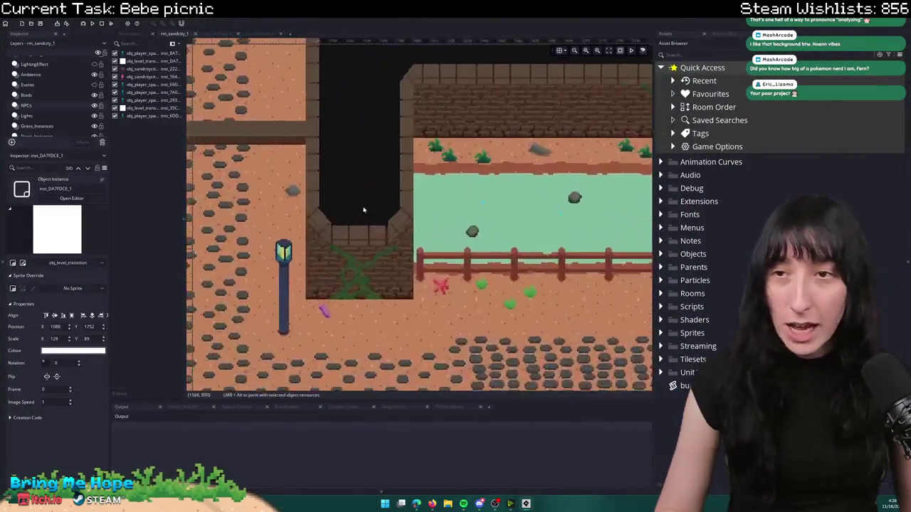
pyautogui.hotkey('ctrl', 'v')
pyautogui.scroll(-2, 332, 162)
pyautogui.moveTo(332, 163)
pyautogui.mouseDown()
pyautogui.moveTo(358, 187)
pyautogui.moveTo(376, 228)
pyautogui.mouseUp()
# - Shorten the copied transition block to half height, scale Y 45
pyautogui.scroll(-1, 339, 292)
pyautogui.scroll(3, 337, 273)
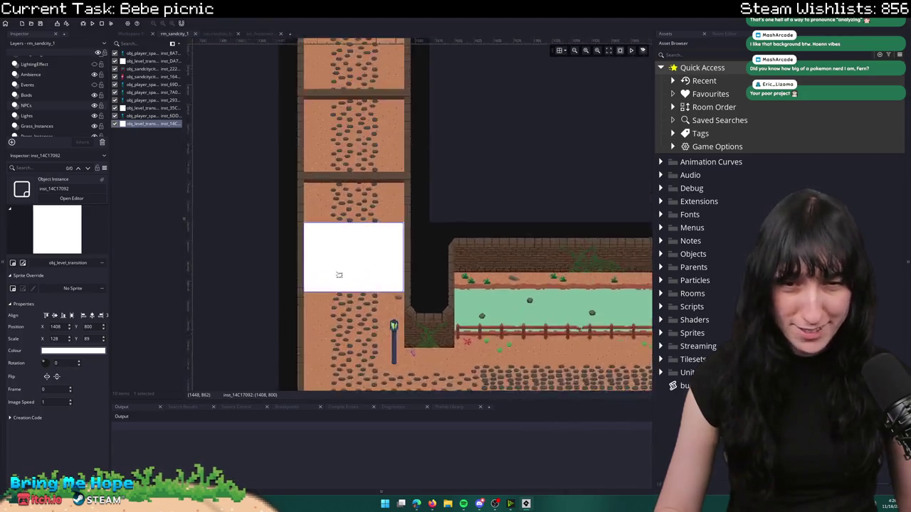
pyautogui.scroll(-2, 341, 319)
pyautogui.scroll(1, 355, 325)
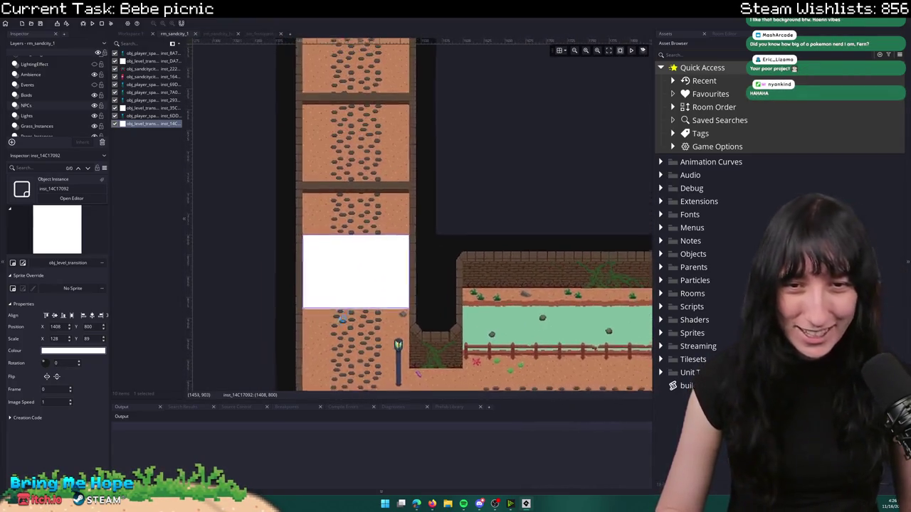
pyautogui.scroll(-1, 358, 296)
pyautogui.moveTo(344, 306)
pyautogui.mouseDown()
pyautogui.moveTo(345, 279)
pyautogui.moveTo(378, 309)
pyautogui.moveTo(376, 289)
pyautogui.moveTo(374, 299)
pyautogui.mouseUp()
# - Move the block up to Y 805 and open its instance properties
pyautogui.scroll(2, 373, 268)
pyautogui.scroll(1, 420, 303)
pyautogui.moveTo(427, 268); pyautogui.dragTo(507, 273)
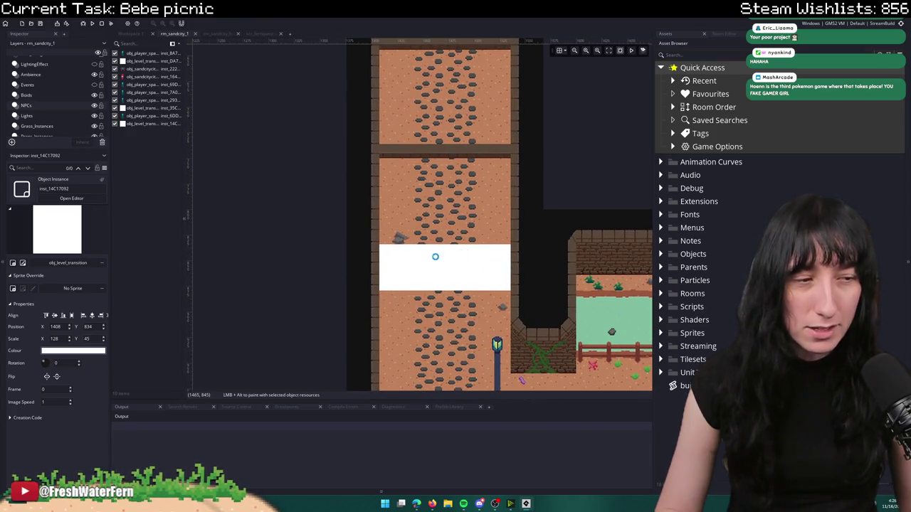
pyautogui.moveTo(427, 262); pyautogui.dragTo(427, 230)
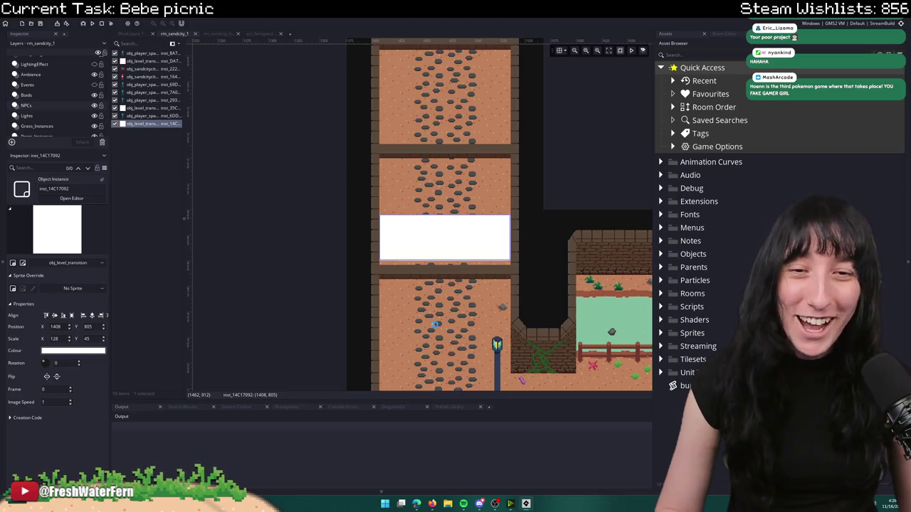
pyautogui.scroll(-3, 434, 324)
pyautogui.doubleClick(413, 278)
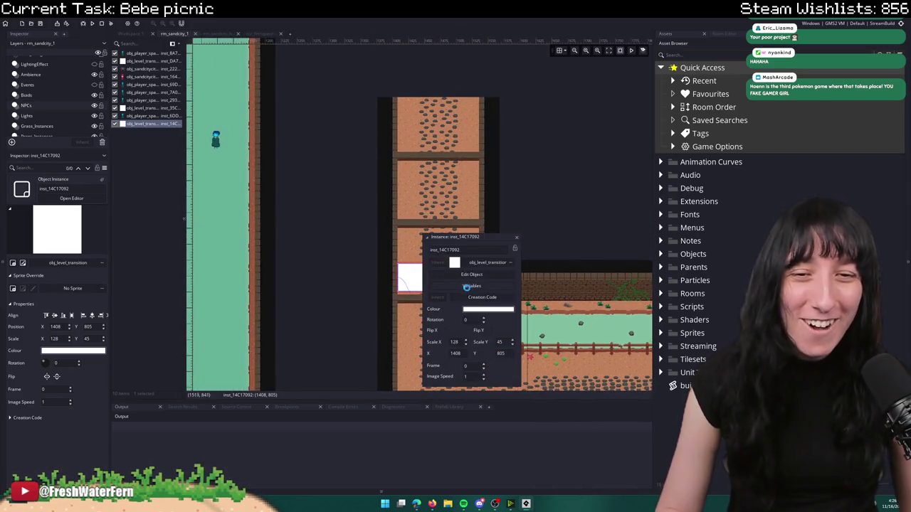
# - Edit the transition's creation code so its rm_next target becomes rm_sandcity_2
pyautogui.click(474, 297)
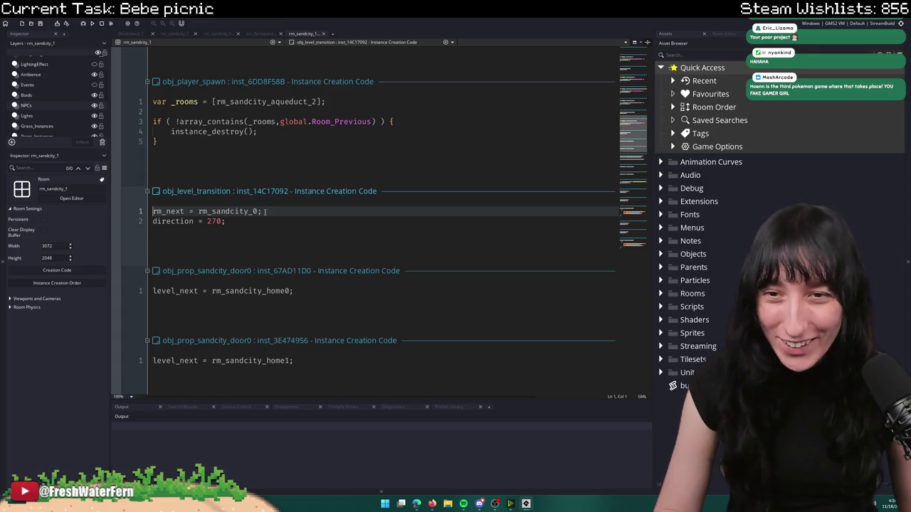
pyautogui.moveTo(252, 211); pyautogui.dragTo(258, 211)
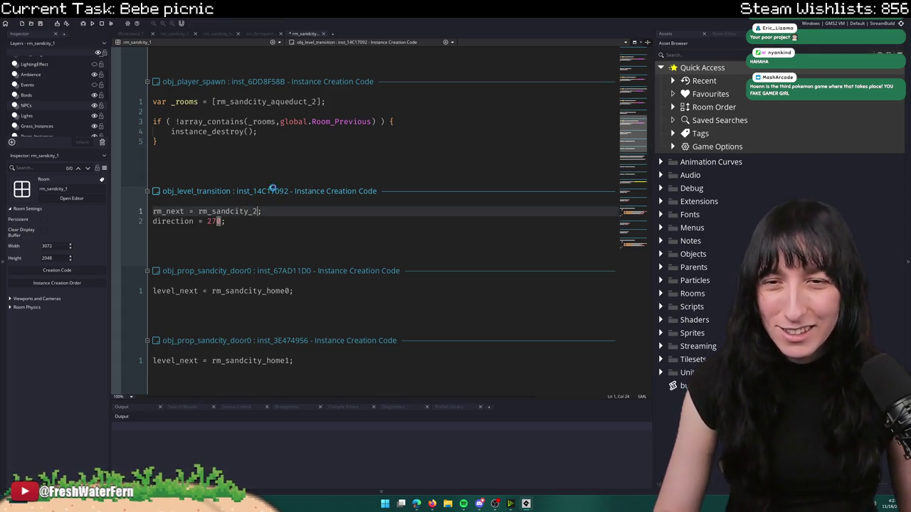
pyautogui.click(301, 33)
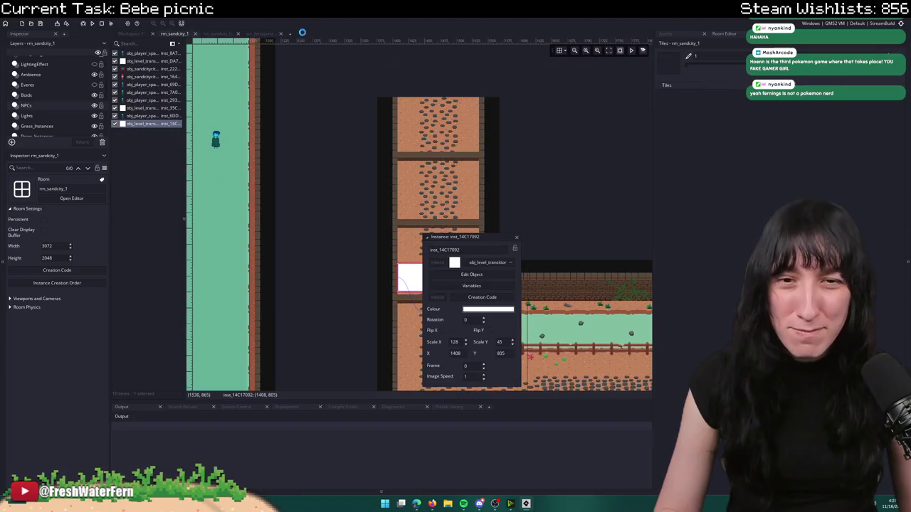
pyautogui.click(516, 234)
# - Add rm_sandcity_2 after rm_sandcity_0 in player spawn inst_7A038606's _rooms creation code
pyautogui.scroll(-5, 448, 267)
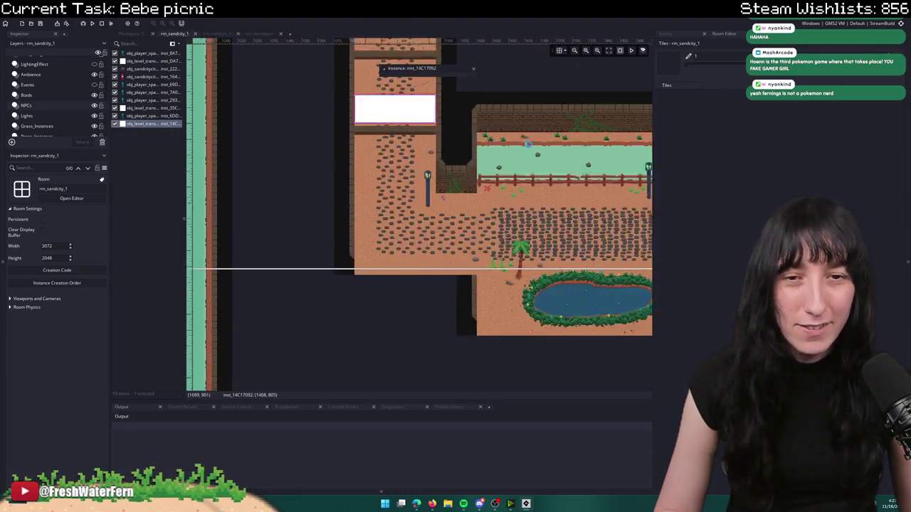
pyautogui.scroll(-3, 449, 266)
pyautogui.scroll(-5, 428, 264)
pyautogui.scroll(3, 394, 257)
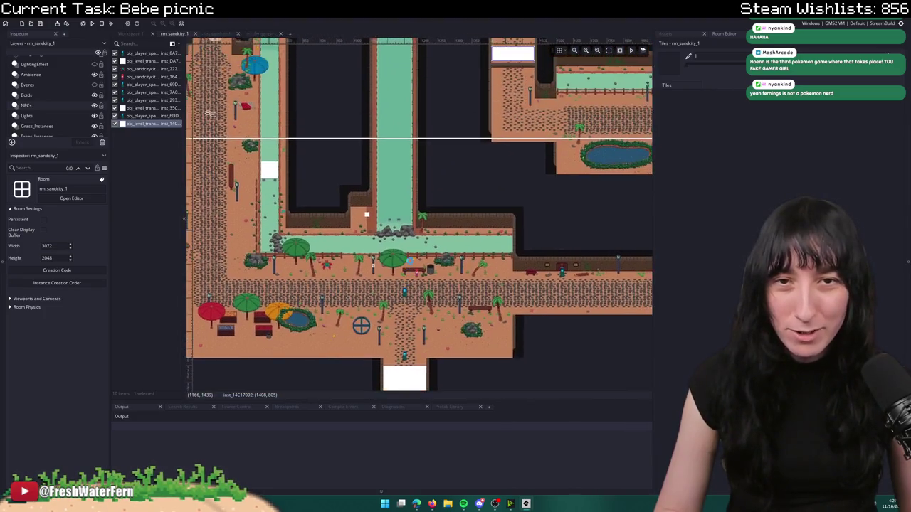
pyautogui.scroll(-2, 393, 257)
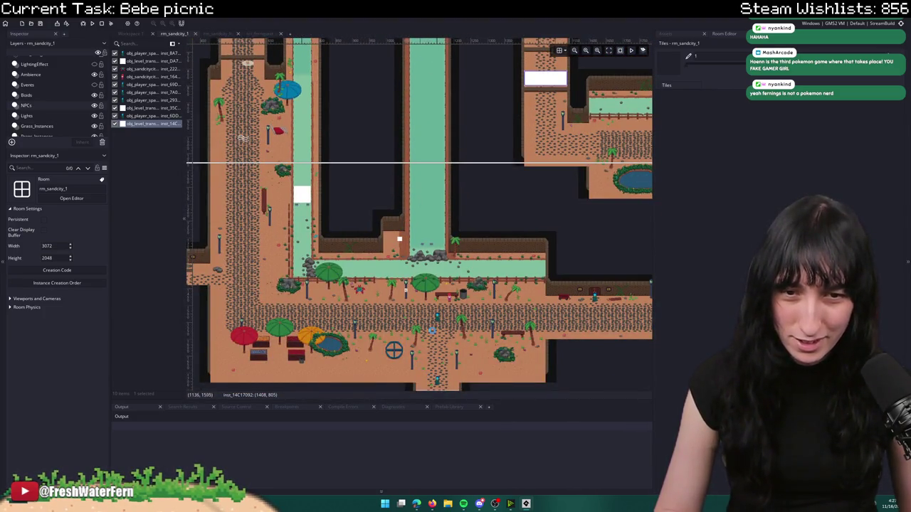
pyautogui.doubleClick(437, 319)
pyautogui.click(511, 361)
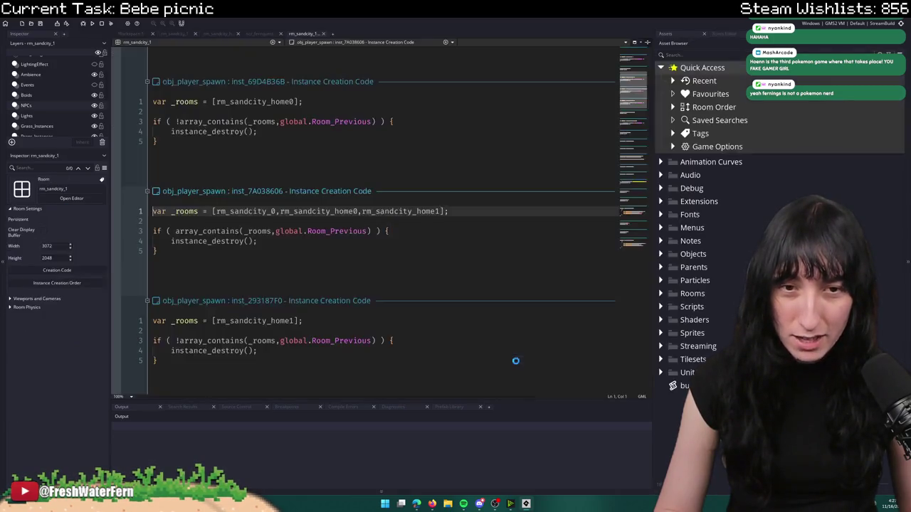
pyautogui.doubleClick(242, 212)
pyautogui.click(275, 211)
pyautogui.write(',')
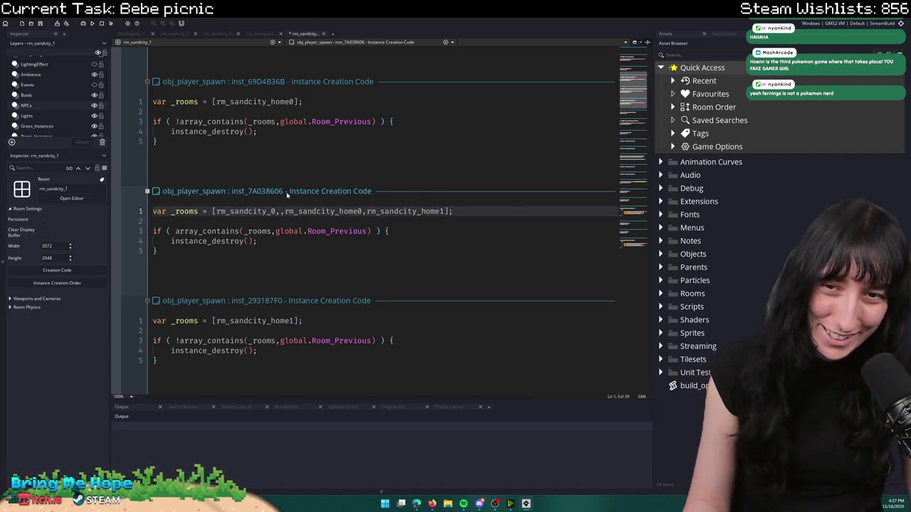
pyautogui.write('rm_sandcity_2,')
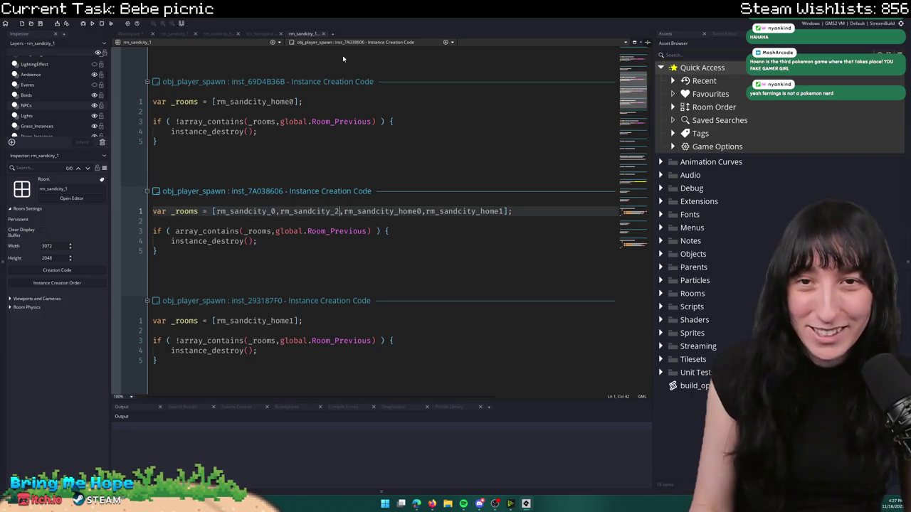
pyautogui.click(323, 33)
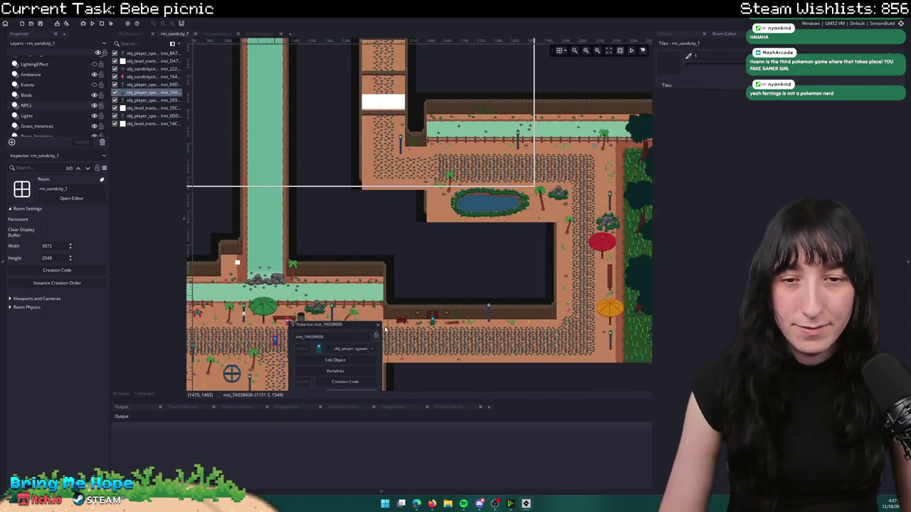
# - Close the spawn's properties and select the existing player spawn instance
pyautogui.click(378, 325)
pyautogui.scroll(3, 378, 324)
pyautogui.scroll(-5, 448, 160)
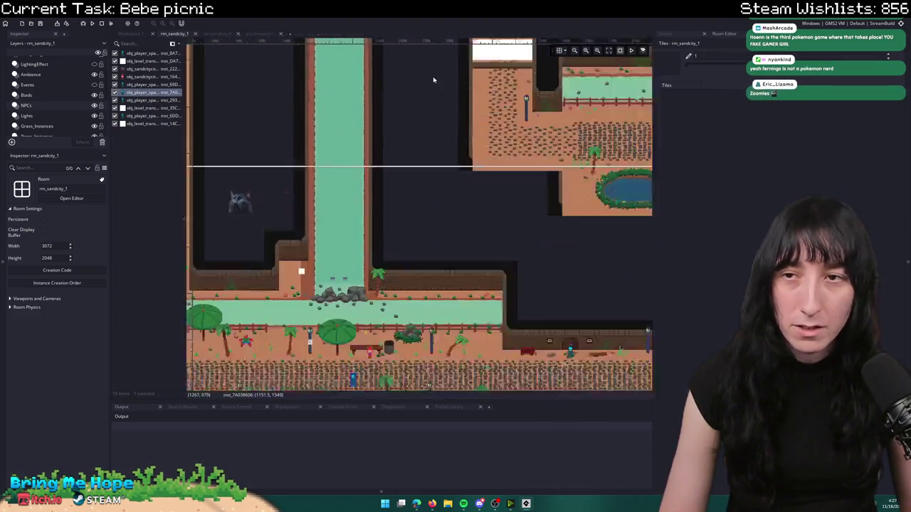
pyautogui.hscroll(3, 448, 160)
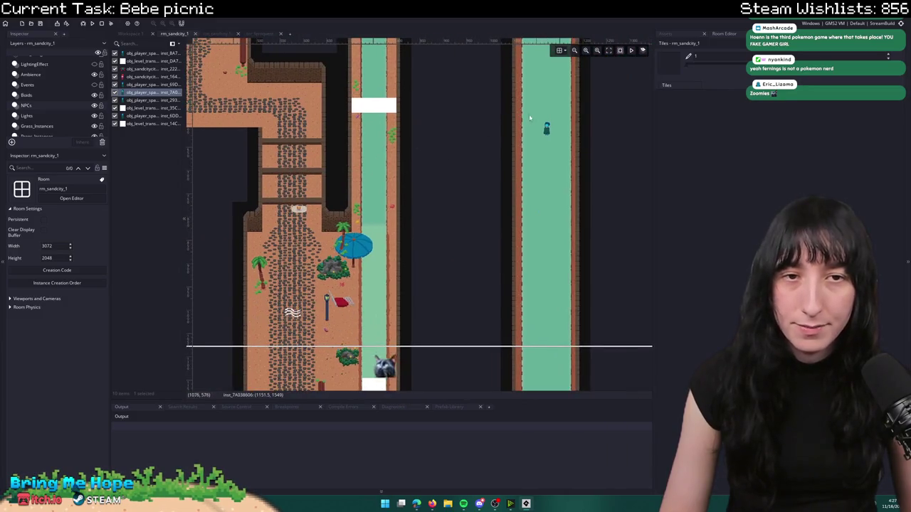
pyautogui.click(549, 128)
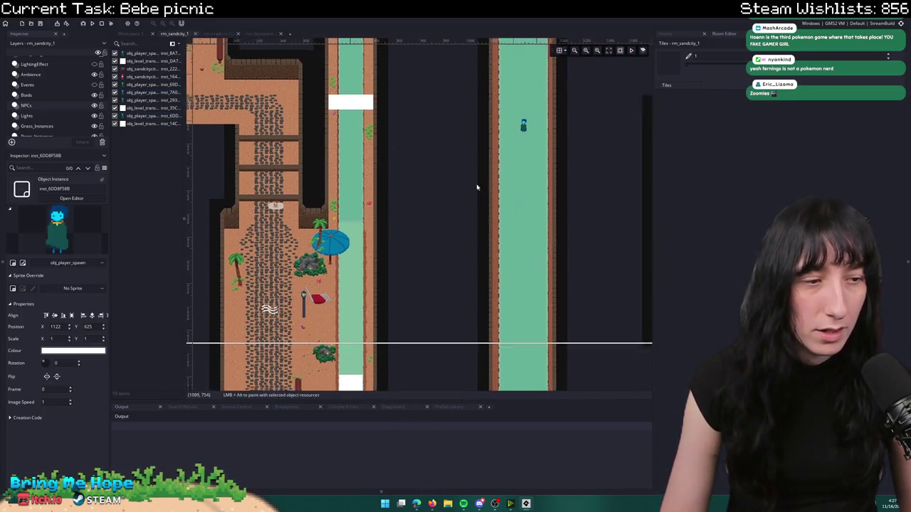
# - Paste a copy of the player spawn and move it onto the corridor path
pyautogui.hscroll(5, 436, 195)
pyautogui.scroll(4, 437, 194)
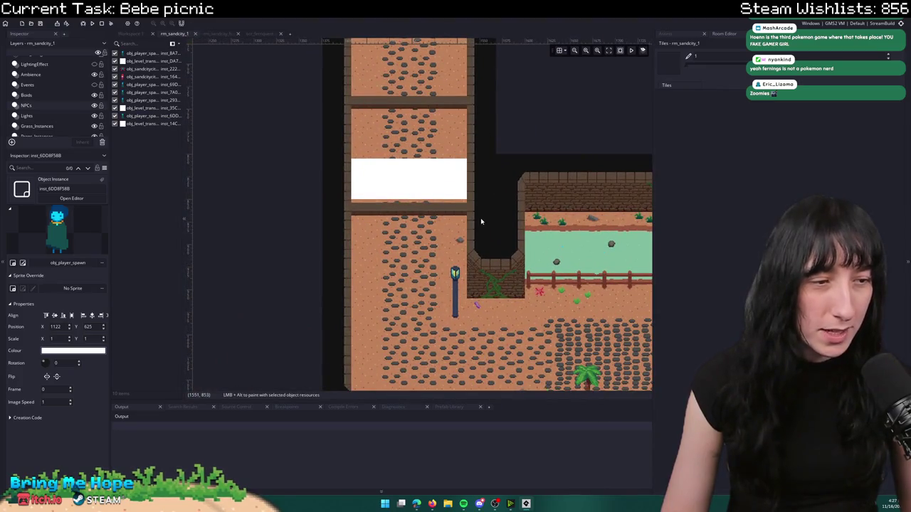
pyautogui.scroll(-2, 479, 239)
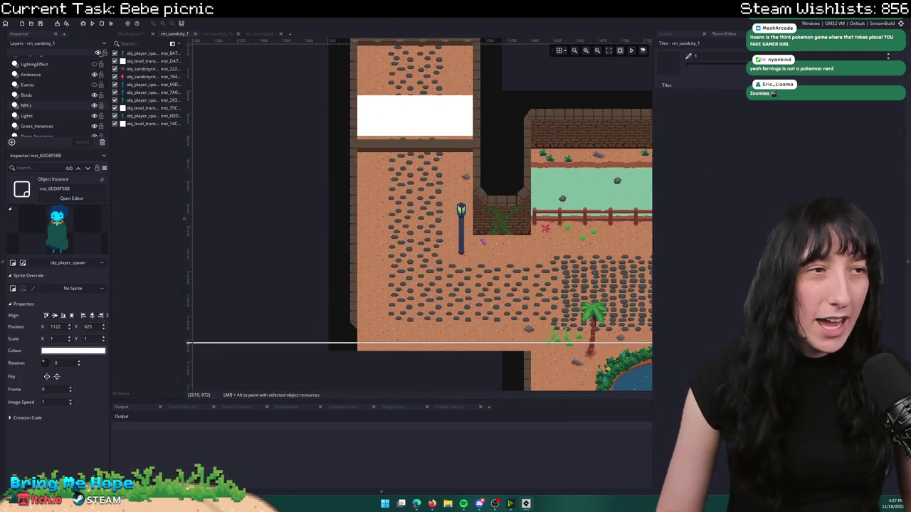
pyautogui.hscroll(2, 363, 140)
pyautogui.scroll(3, 363, 139)
pyautogui.hotkey('ctrl', 'v')
pyautogui.hscroll(-3, 363, 140)
pyautogui.scroll(1, 363, 139)
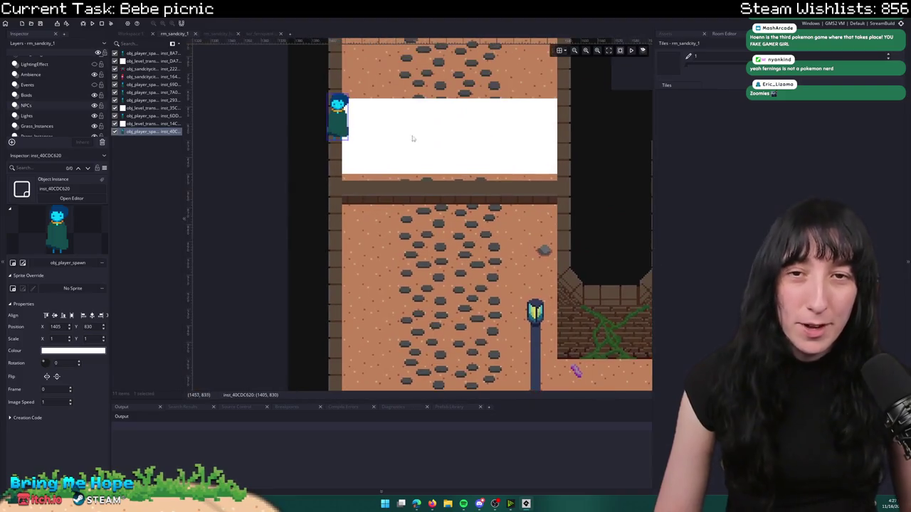
pyautogui.moveTo(342, 116)
pyautogui.mouseDown()
pyautogui.moveTo(431, 241)
pyautogui.moveTo(449, 240)
pyautogui.mouseUp()
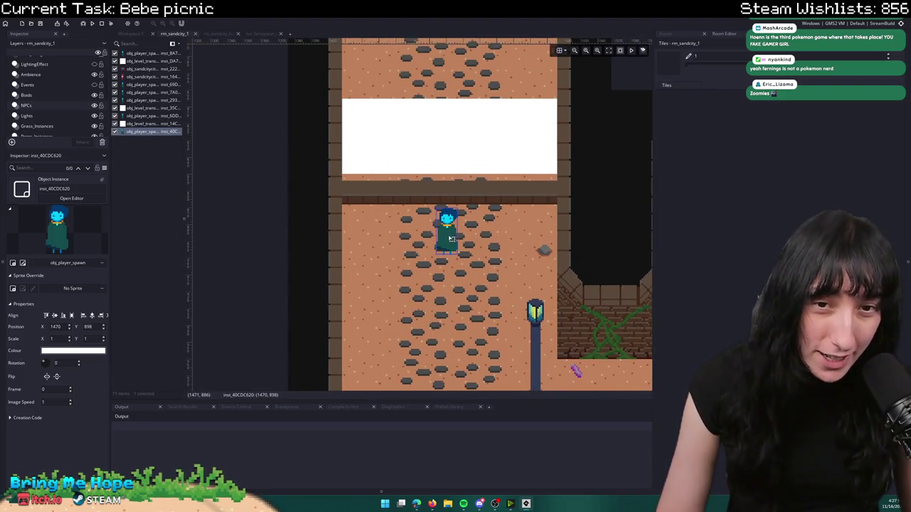
# - Change the new spawn's rooms entry from rm_sandcity_aqueduct_2 to rm_sandcity_2
pyautogui.doubleClick(450, 239)
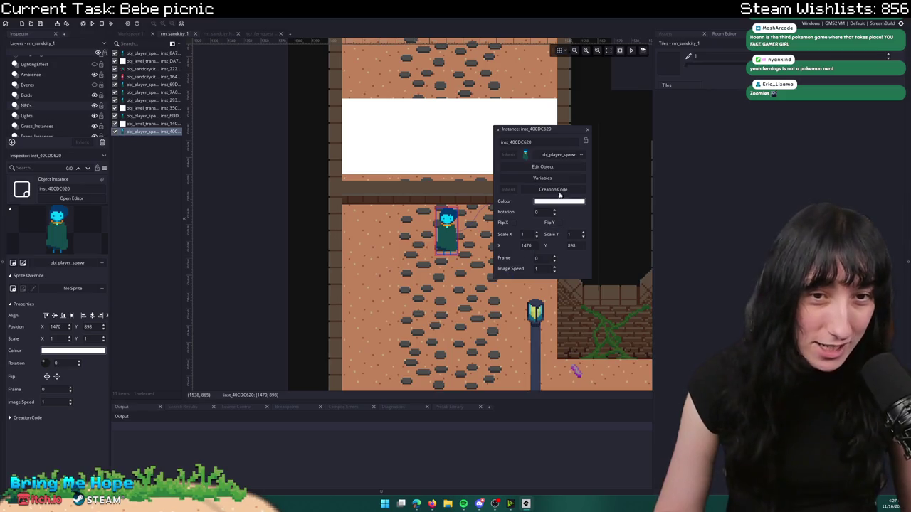
pyautogui.click(544, 189)
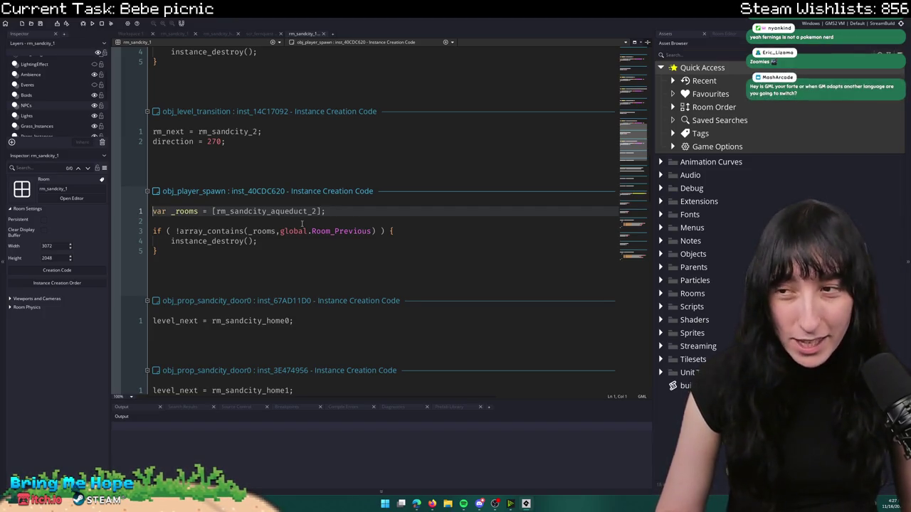
pyautogui.moveTo(316, 211)
pyautogui.mouseDown()
pyautogui.moveTo(240, 211)
pyautogui.moveTo(257, 211)
pyautogui.mouseUp()
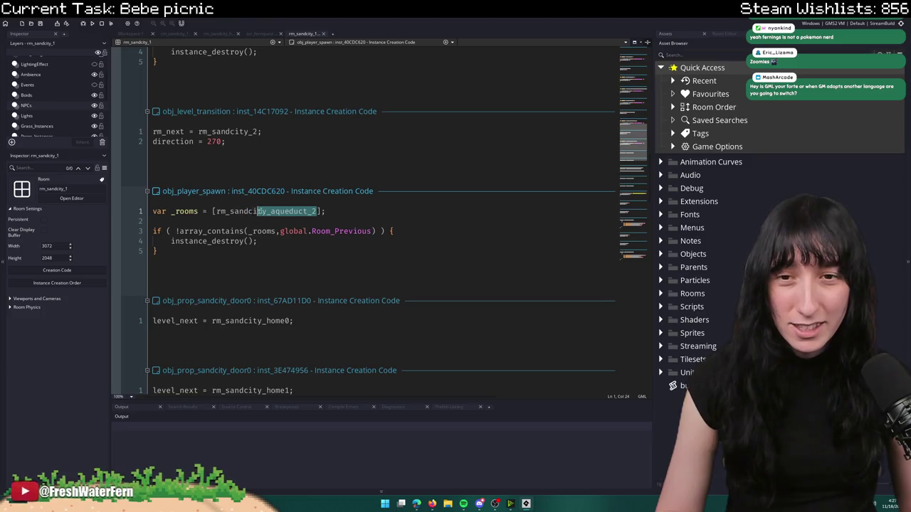
pyautogui.write('2')
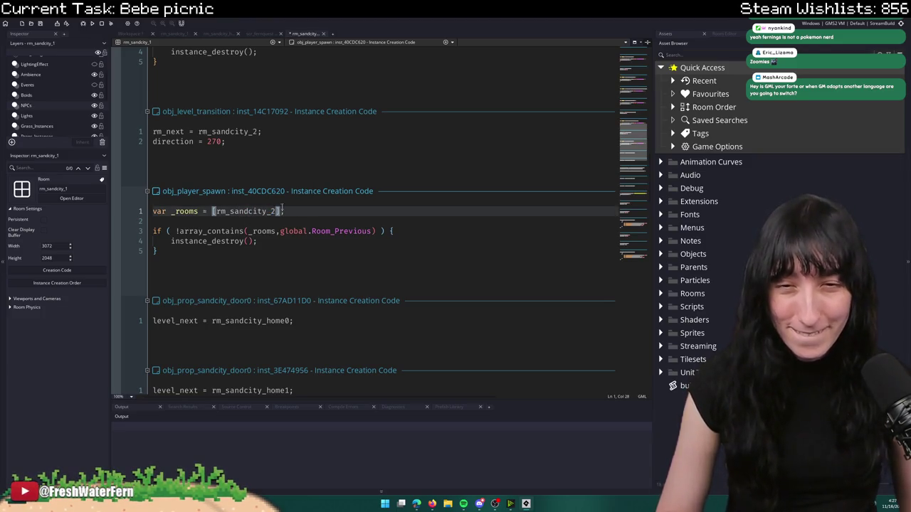
pyautogui.click(307, 34)
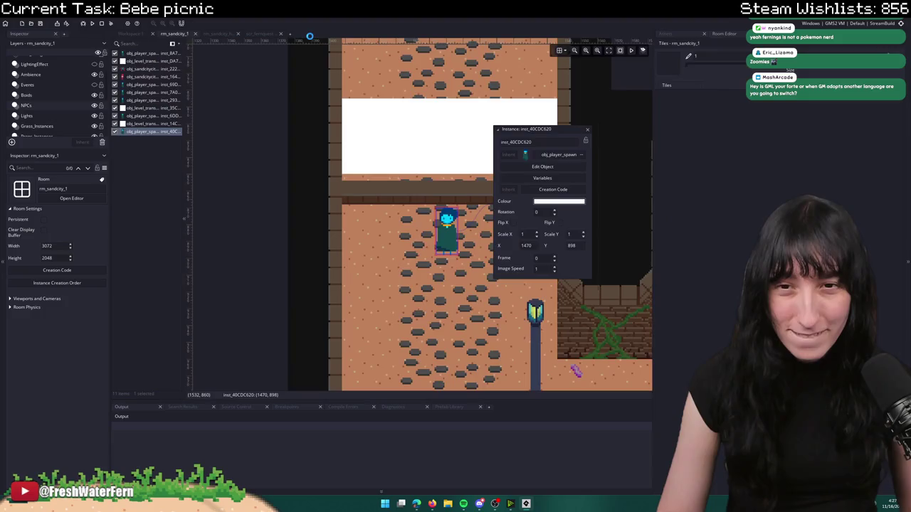
pyautogui.click(588, 129)
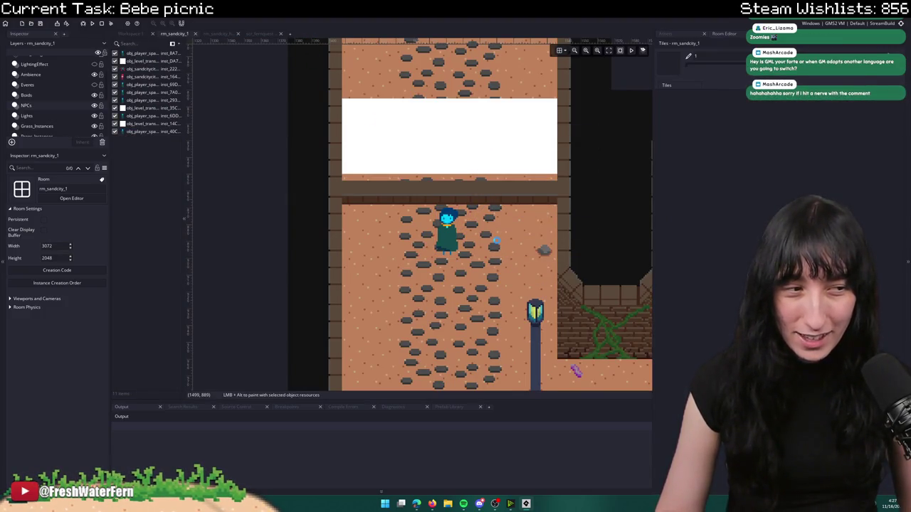
# - Zoom out on rm_sandcity_1 to view the transition block and player spawn below it
pyautogui.scroll(-3, 471, 242)
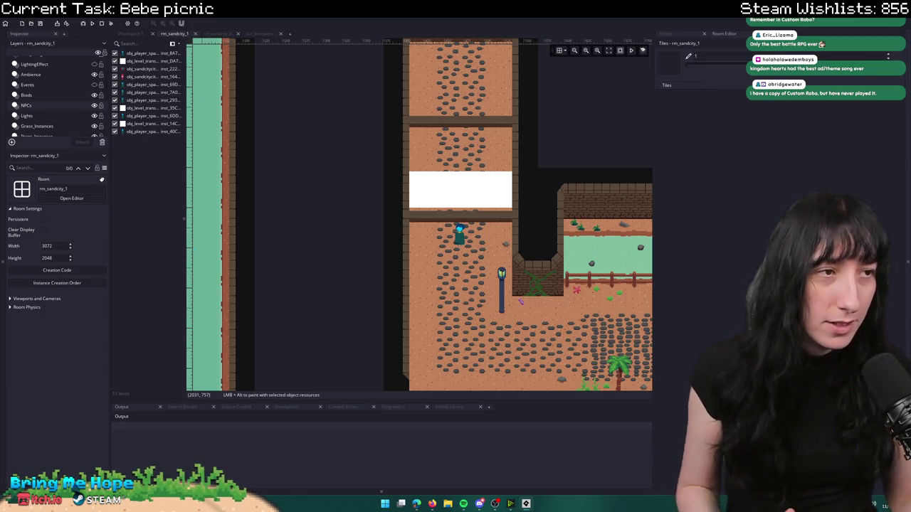
# - Pan around the level and select the Props_Instances layer
pyautogui.scroll(-2, 503, 171)
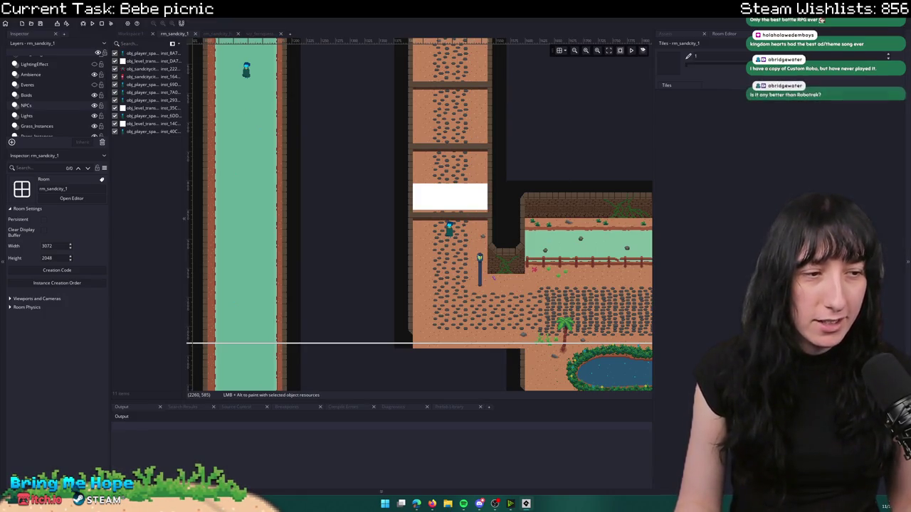
pyautogui.moveTo(535, 183); pyautogui.dragTo(525, 169)
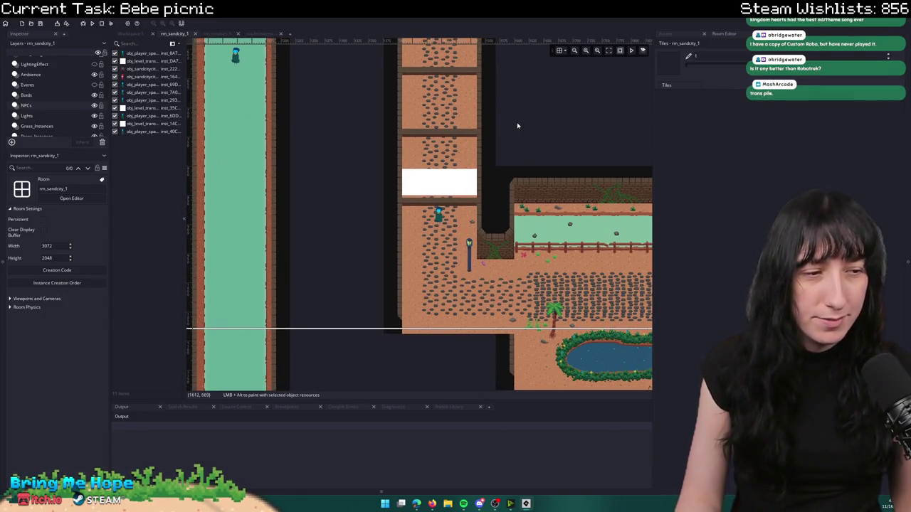
pyautogui.scroll(2, 452, 209)
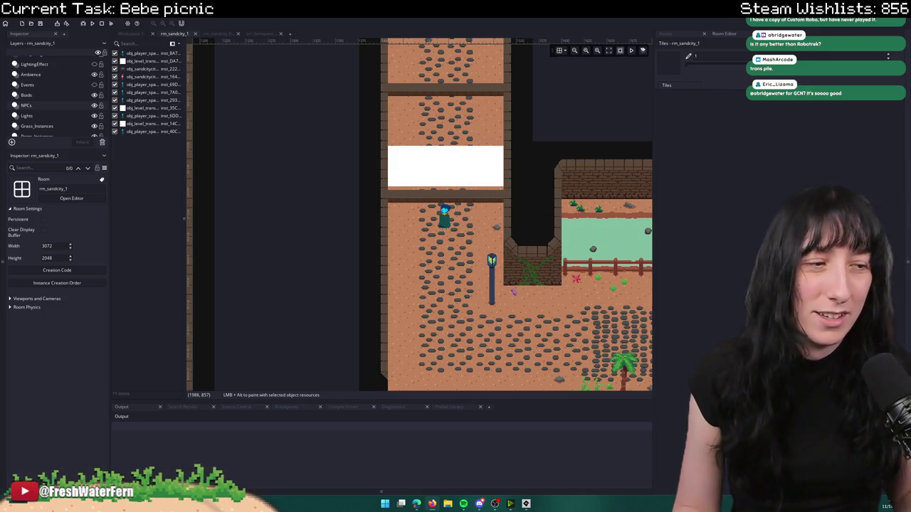
pyautogui.scroll(-3, 432, 226)
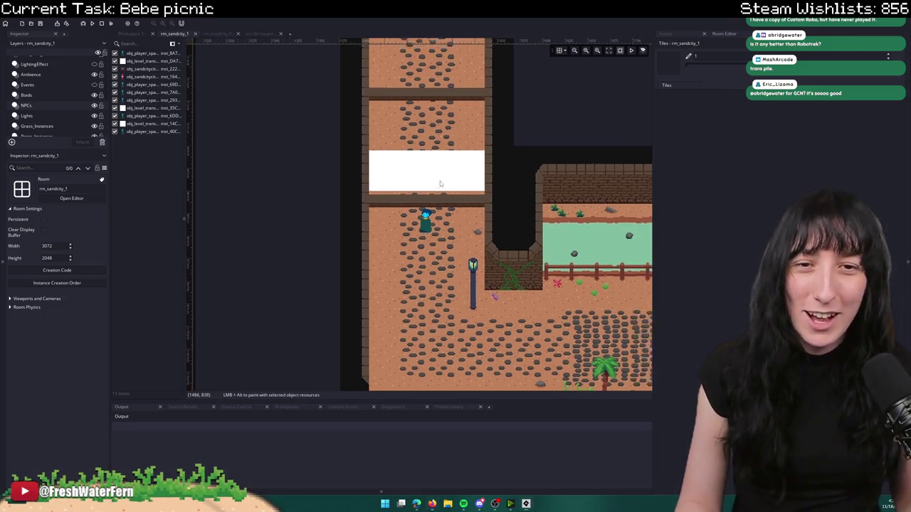
pyautogui.scroll(1, 432, 226)
pyautogui.click(36, 108)
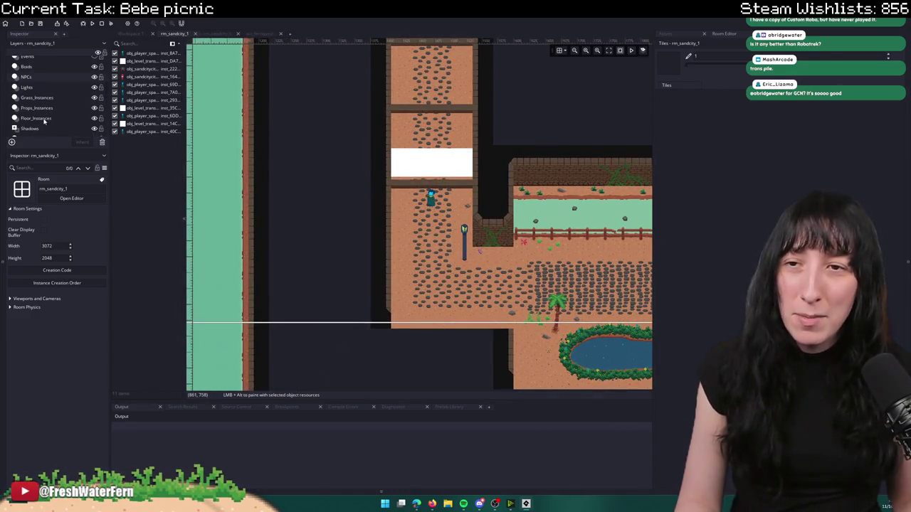
pyautogui.scroll(1, 454, 247)
# - Drag the lamppost down the northern path to 1523.5, 709, then switch to the transpile search
pyautogui.click(459, 245)
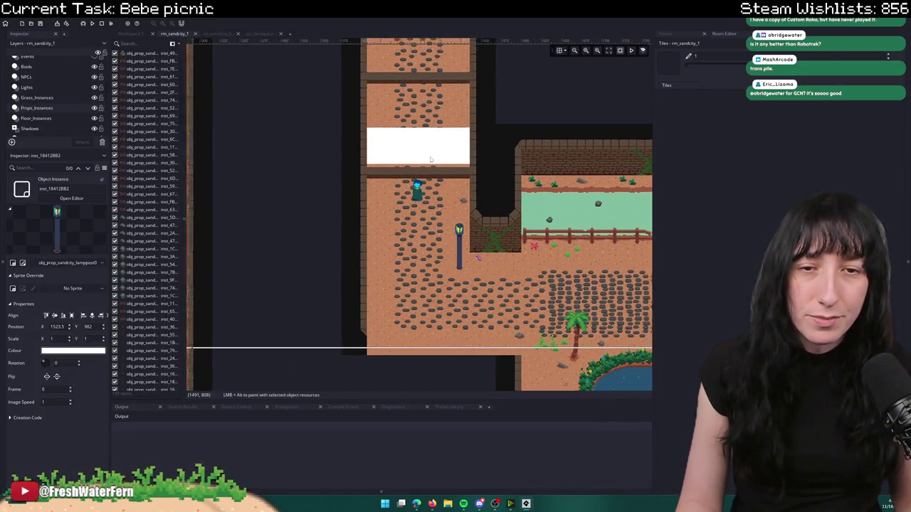
pyautogui.moveTo(450, 67)
pyautogui.mouseDown()
pyautogui.moveTo(438, 85)
pyautogui.moveTo(442, 169)
pyautogui.mouseUp()
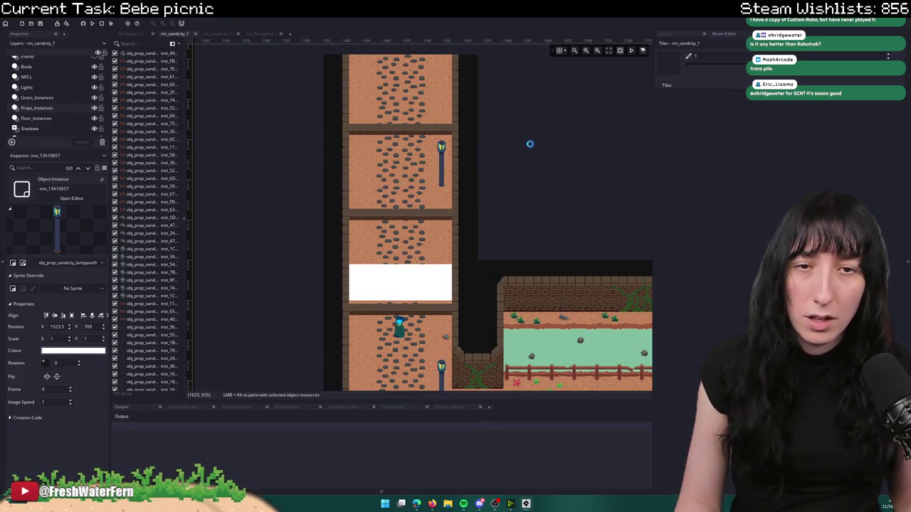
pyautogui.scroll(-2, 441, 169)
pyautogui.scroll(-5, 441, 214)
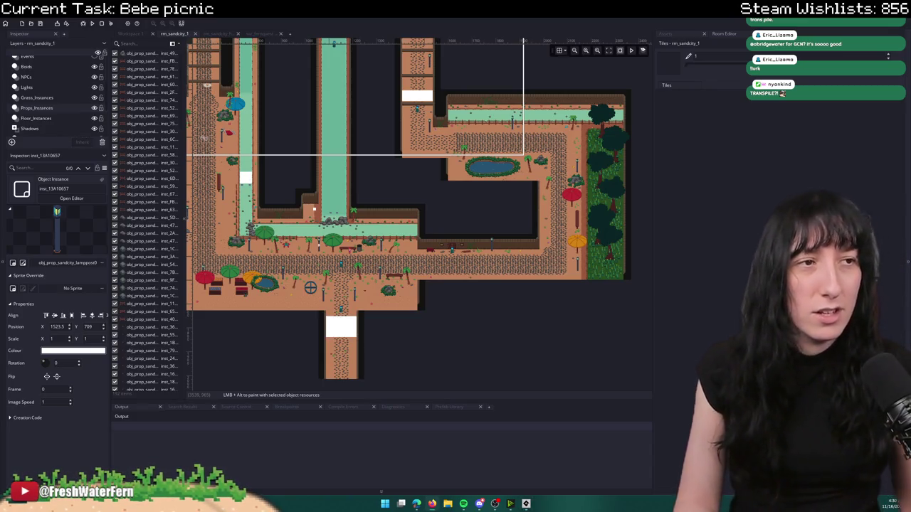
pyautogui.hotkey('alt', 'Tab')
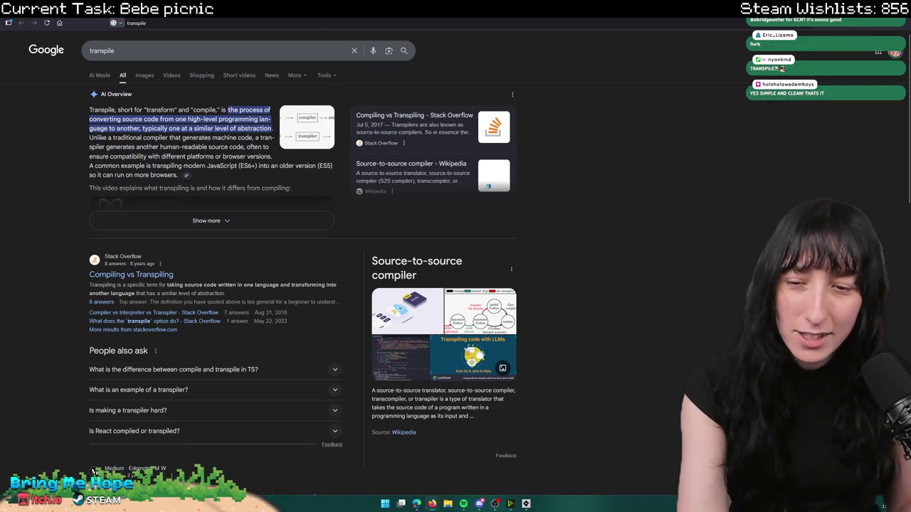
# - Leave the 'transpile' Google results and return to the GameMaker room editor
pyautogui.hotkey('alt', 'Tab')
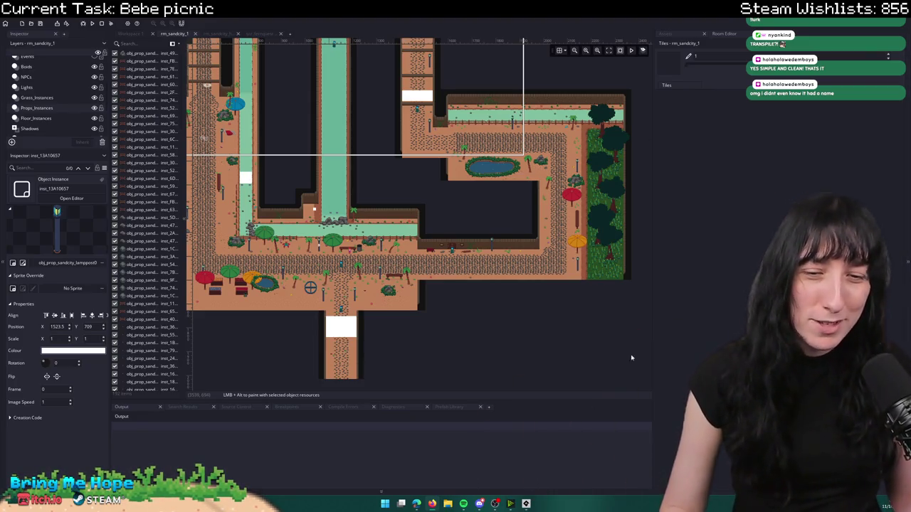
# - Bring up Spotify maximised and open the Unchained playlist
pyautogui.click(464, 503)
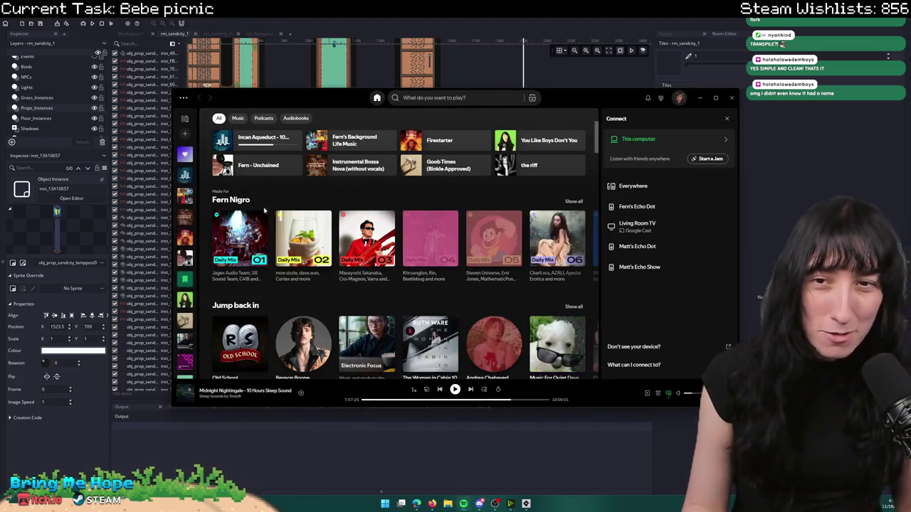
pyautogui.moveTo(237, 97); pyautogui.dragTo(237, 1)
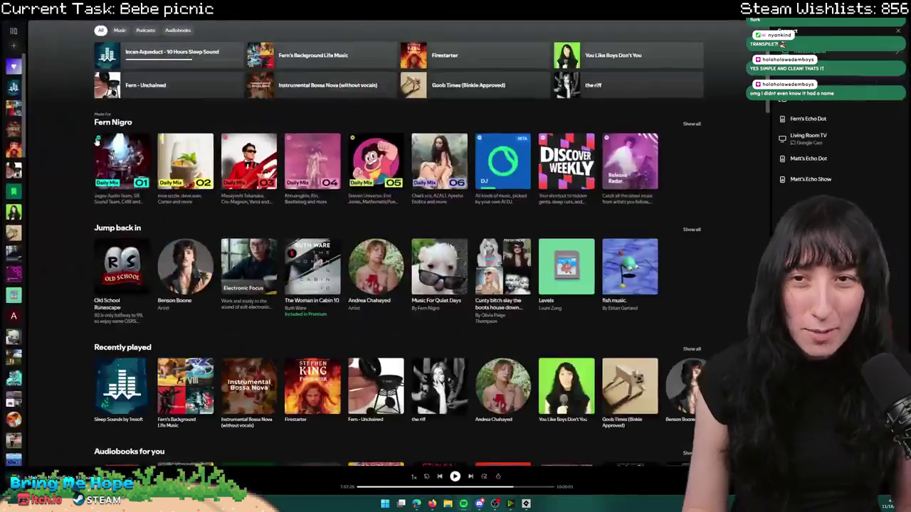
pyautogui.click(13, 171)
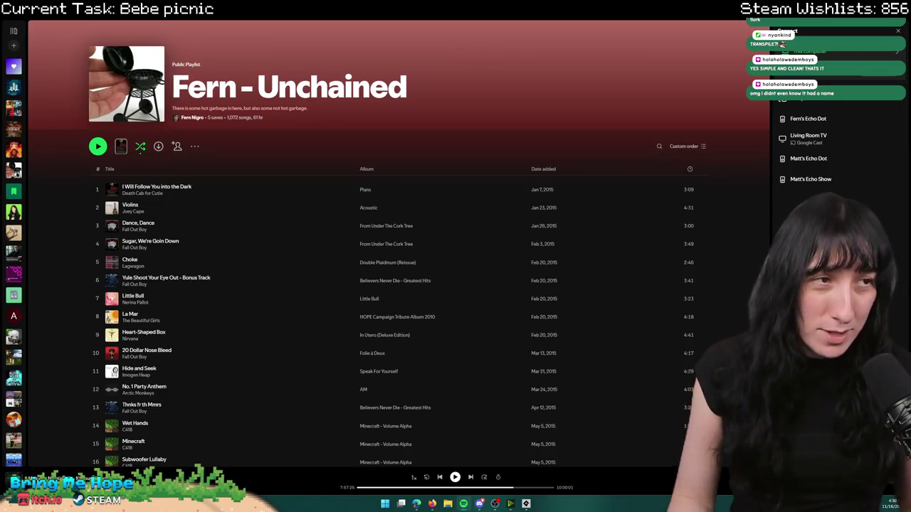
# - Search the playlist for 'clean', then clear the search
pyautogui.hotkey('ctrl', 'f')
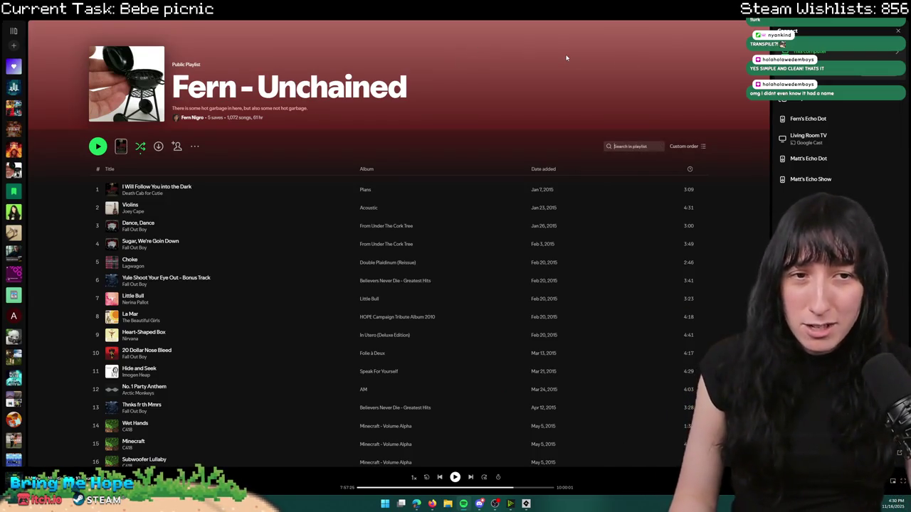
pyautogui.write('t')
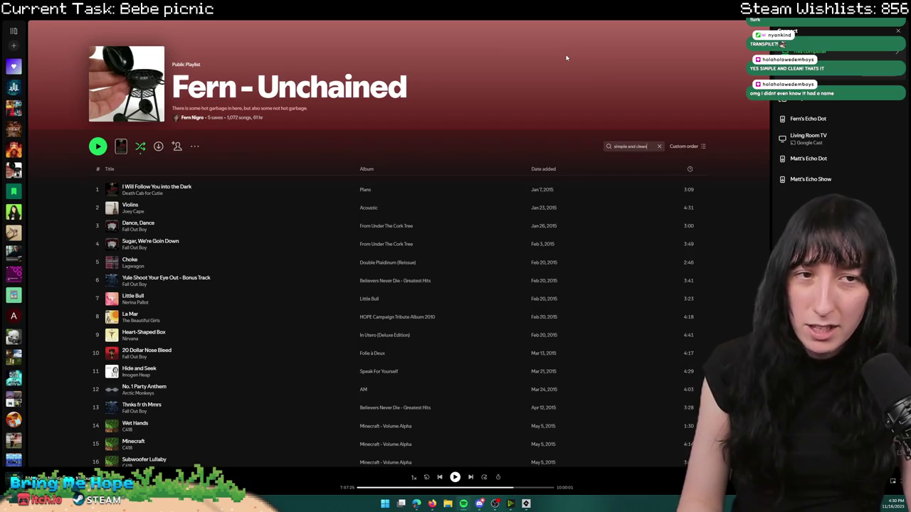
pyautogui.hotkey('ctrl', 'a')
pyautogui.write('clean')
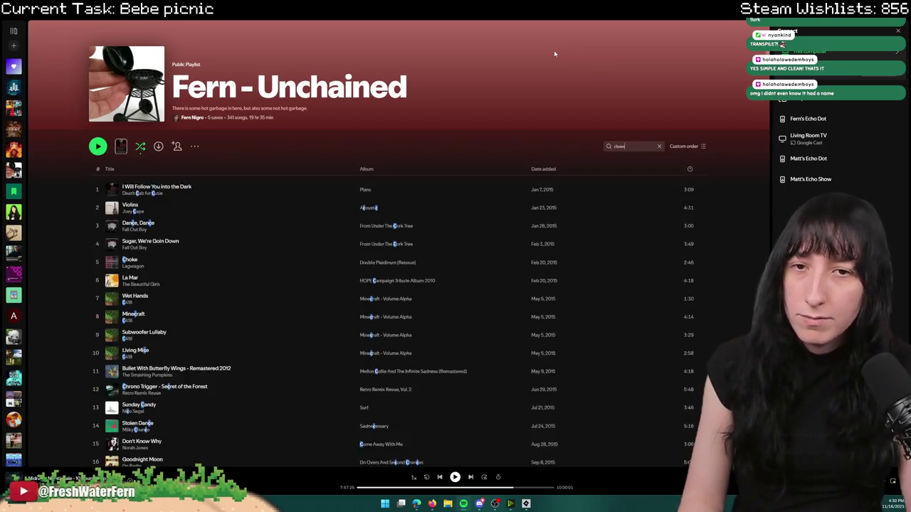
pyautogui.hotkey('ctrl', 'a')
pyautogui.press('BackSpace')
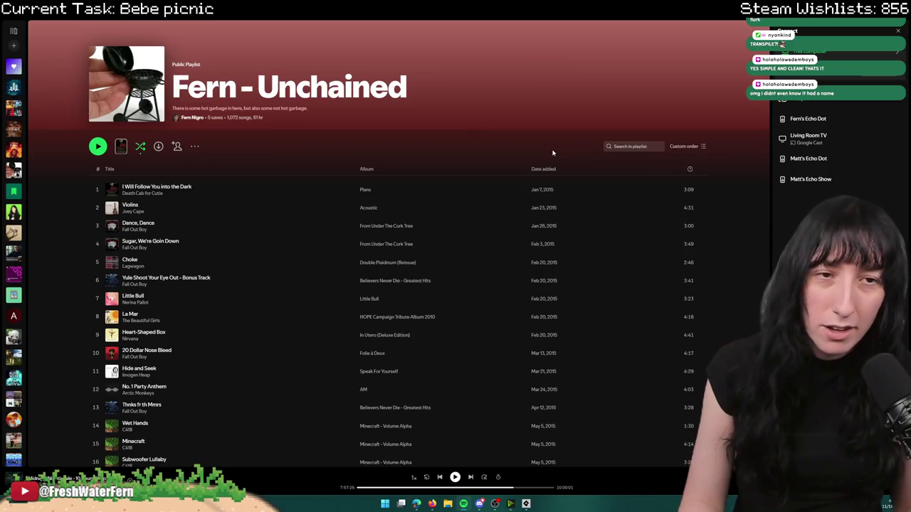
# - Open and close the playlist details without changes, then minimise Spotify
pyautogui.click(239, 108)
pyautogui.click(567, 175)
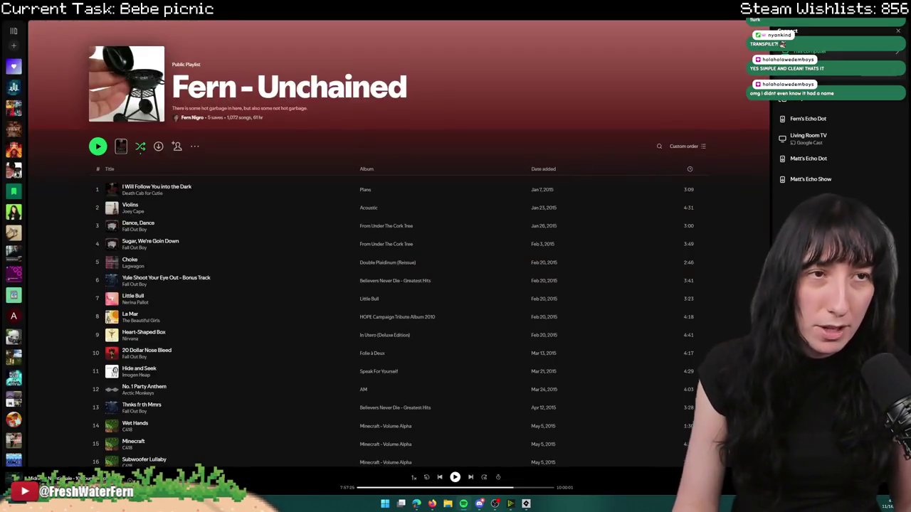
pyautogui.click(854, 28)
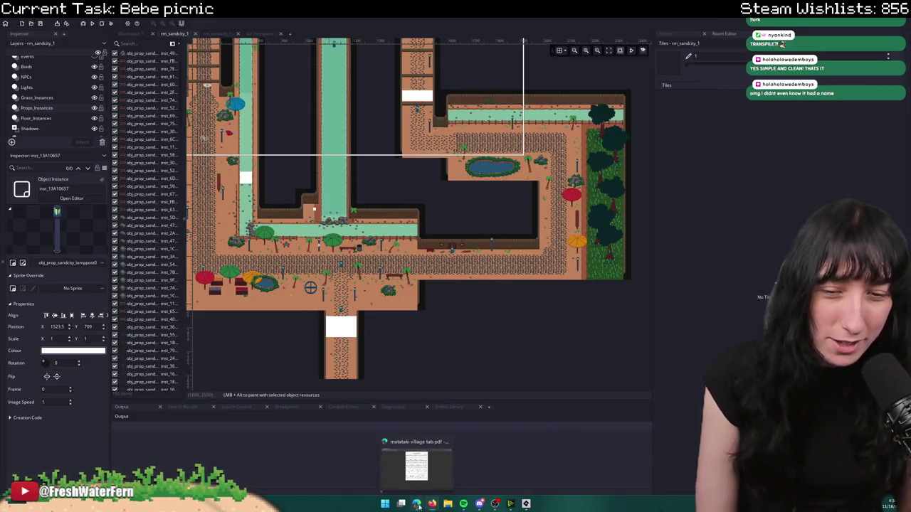
pyautogui.click(416, 504)
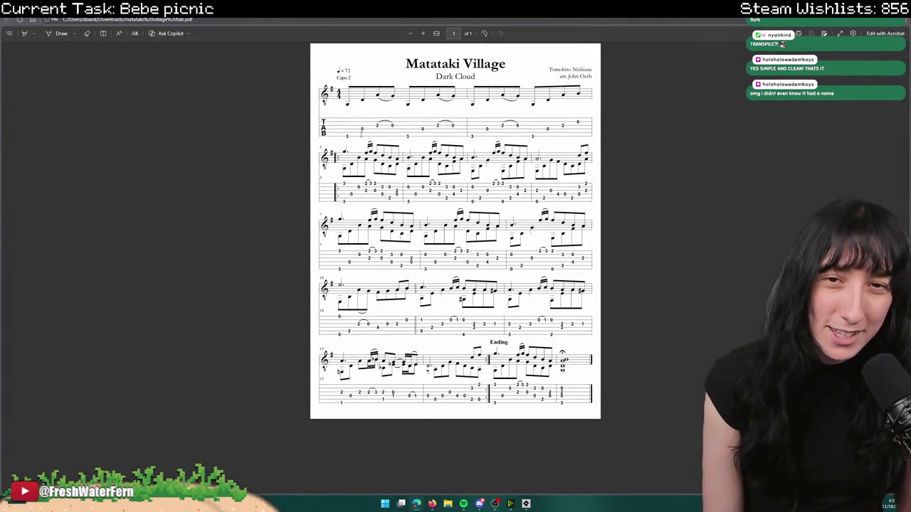
pyautogui.scroll(1, 480, 165)
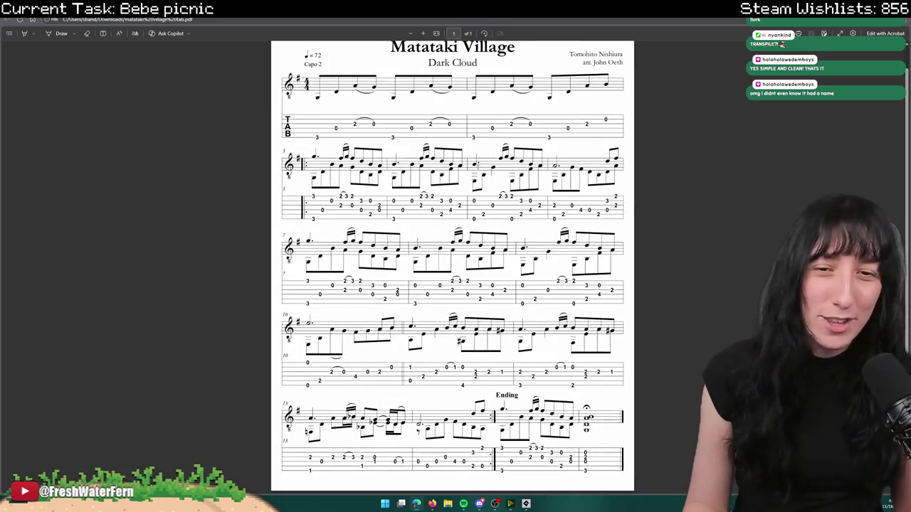
pyautogui.scroll(-2, 480, 165)
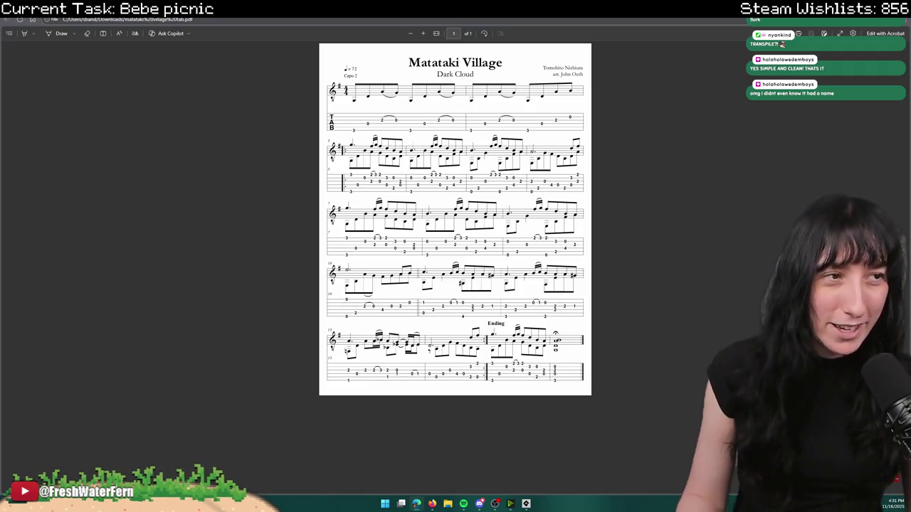
pyautogui.hotkey('alt', 'Tab')
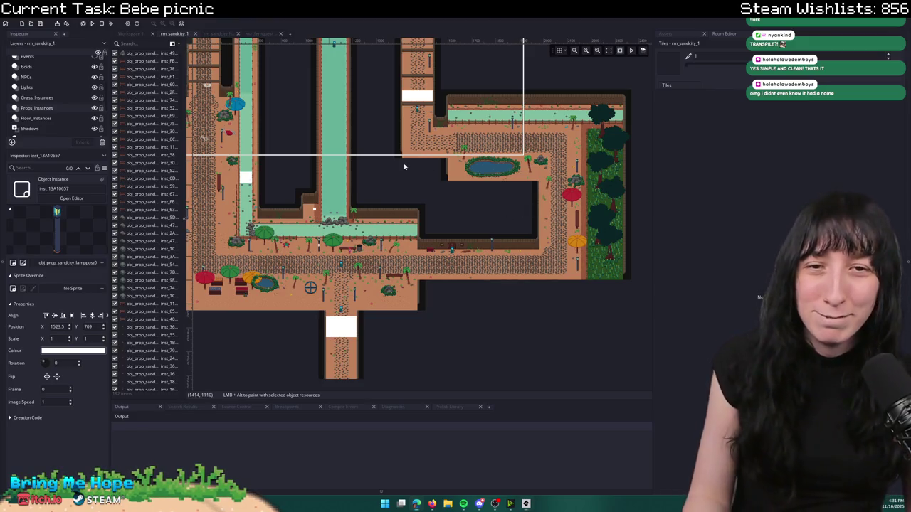
# - Select the Wall_Foreground layer, show its dark wall edges and pan across rm_sandcity_1
pyautogui.scroll(2, 403, 163)
pyautogui.scroll(3, 66, 84)
pyautogui.click(67, 84)
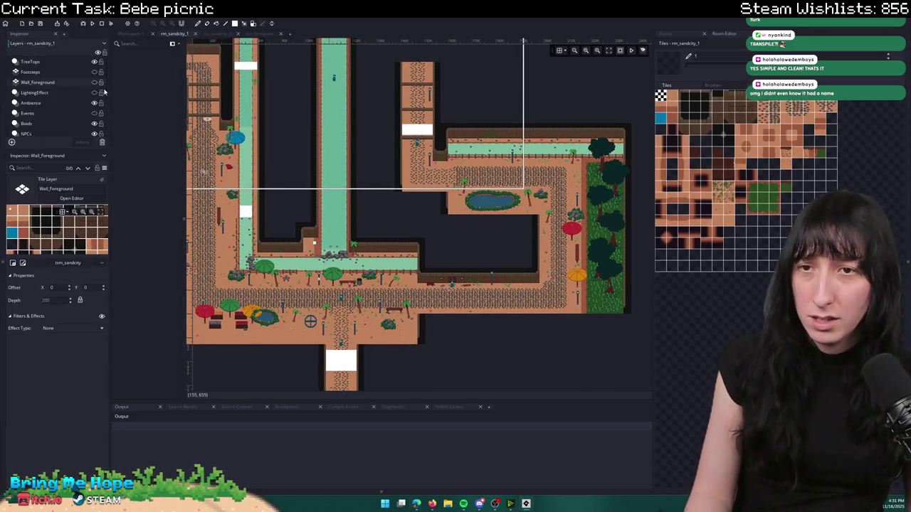
pyautogui.click(95, 83)
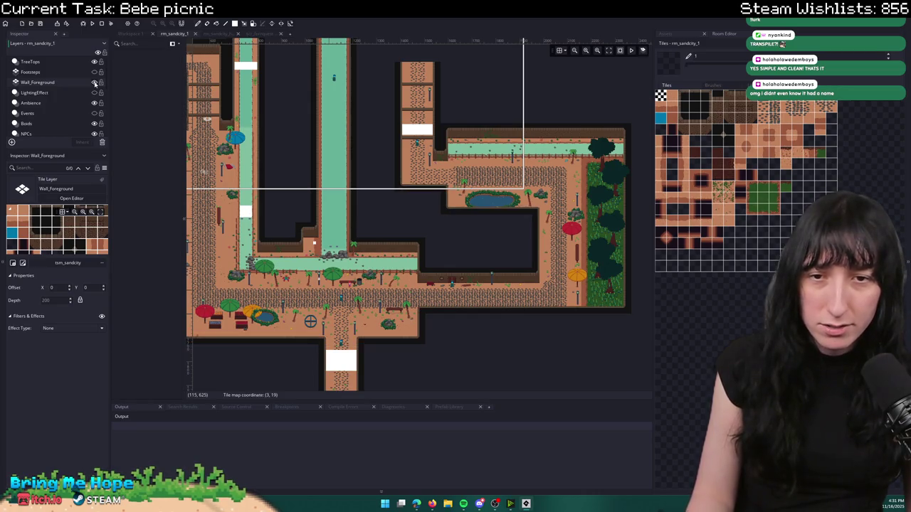
pyautogui.moveTo(331, 131); pyautogui.dragTo(418, 173)
pyautogui.hscroll(2, 456, 197)
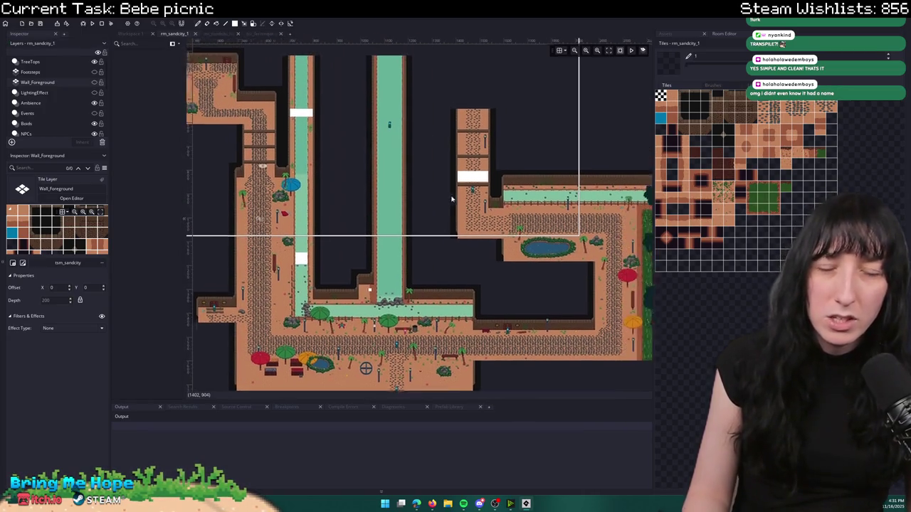
pyautogui.scroll(2, 398, 128)
pyautogui.scroll(-2, 62, 122)
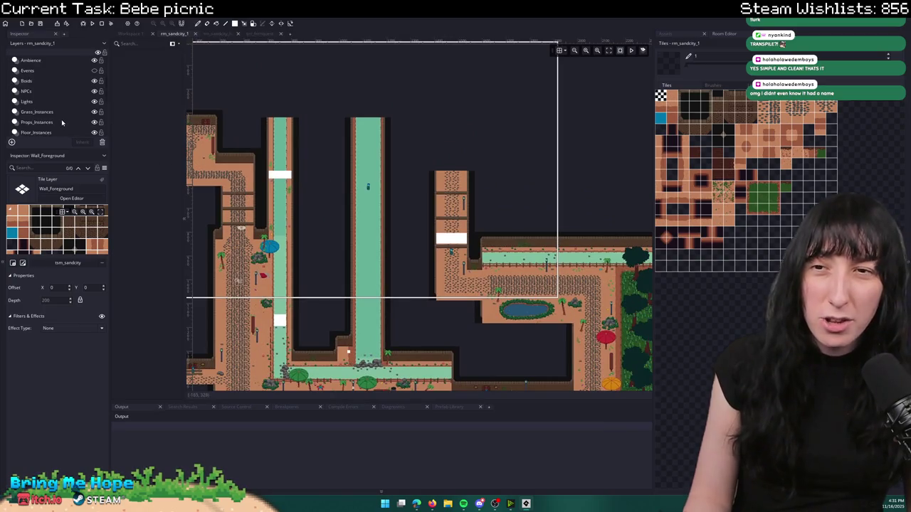
# - Show the Props_Instances layer's instance list and pan up and down the level
pyautogui.click(62, 123)
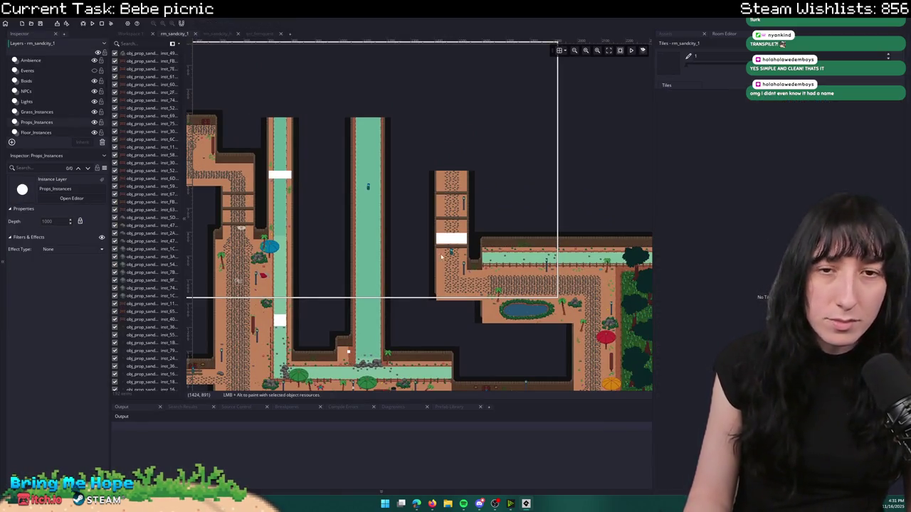
pyautogui.scroll(-3, 441, 139)
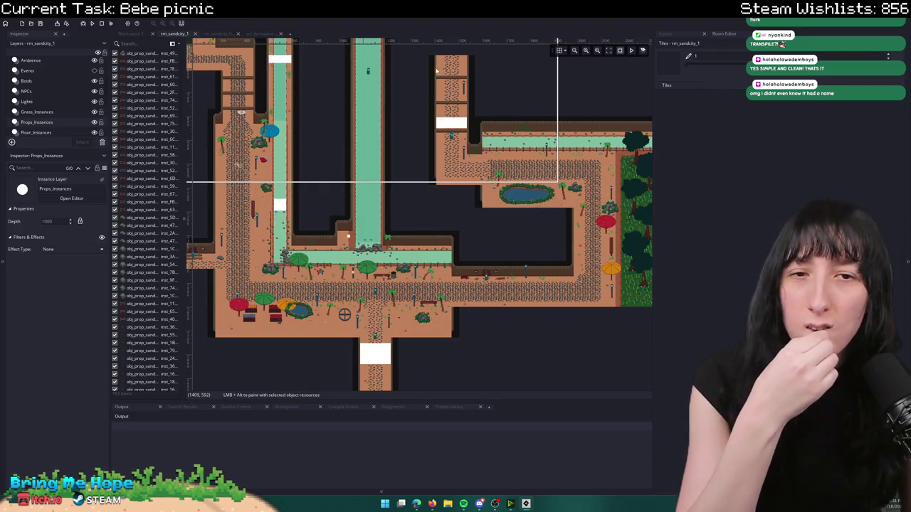
pyautogui.moveTo(423, 134); pyautogui.dragTo(396, 226)
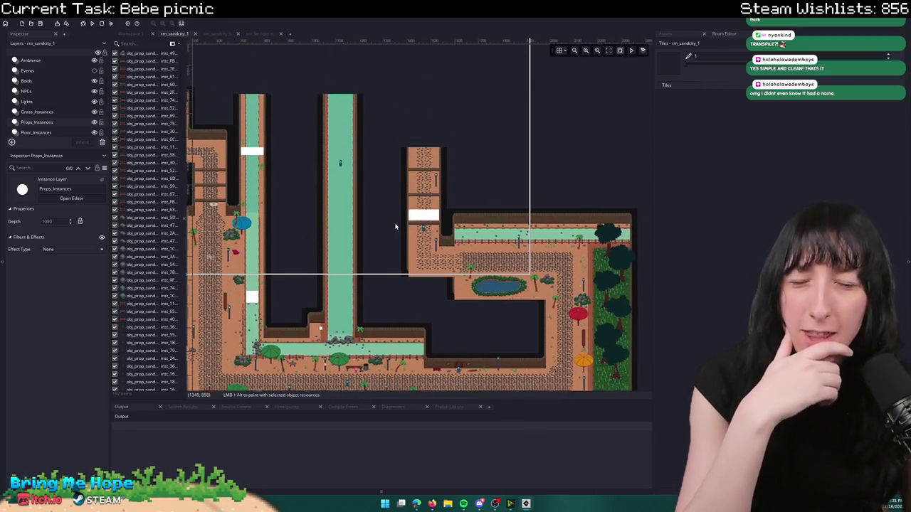
pyautogui.moveTo(400, 90); pyautogui.dragTo(397, 185)
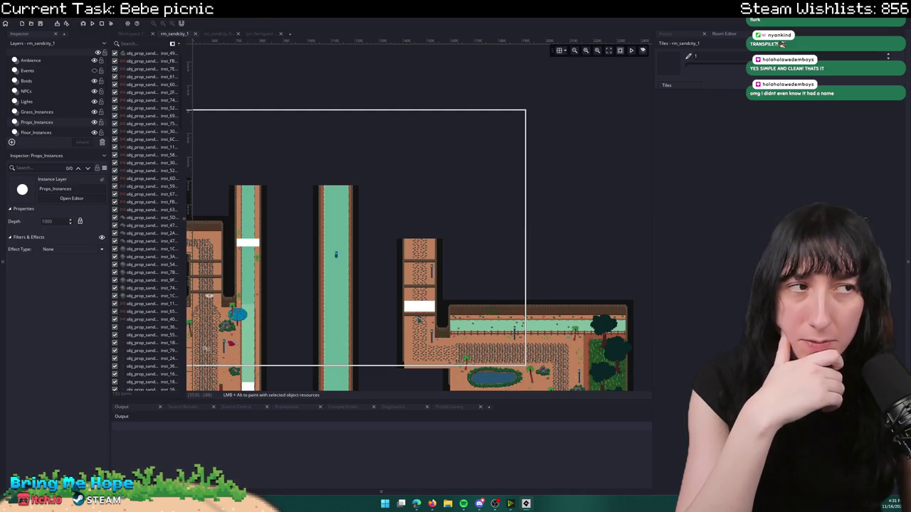
pyautogui.moveTo(464, 256); pyautogui.dragTo(494, 152)
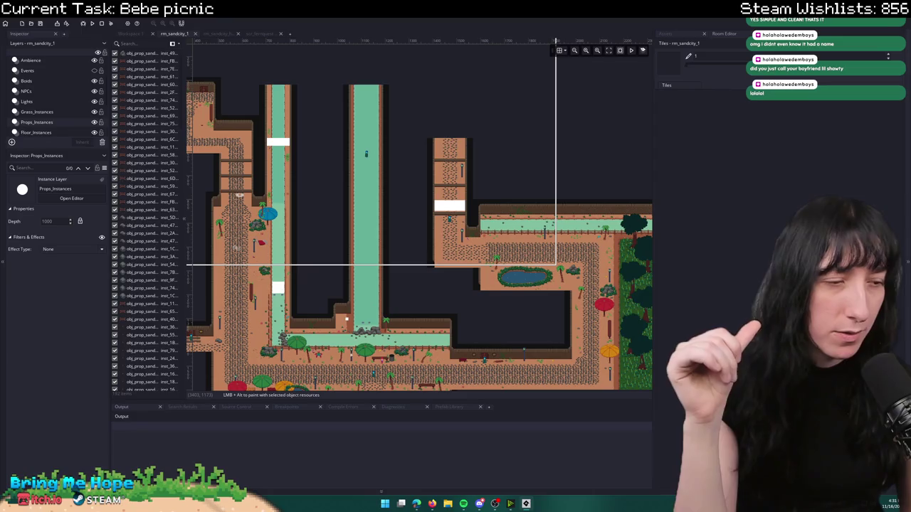
pyautogui.click(692, 32)
# - Duplicate the rm_sandcity_1 room asset to create rm_sandcity_2 and bring its editor forward
pyautogui.write('rm_sandcity')
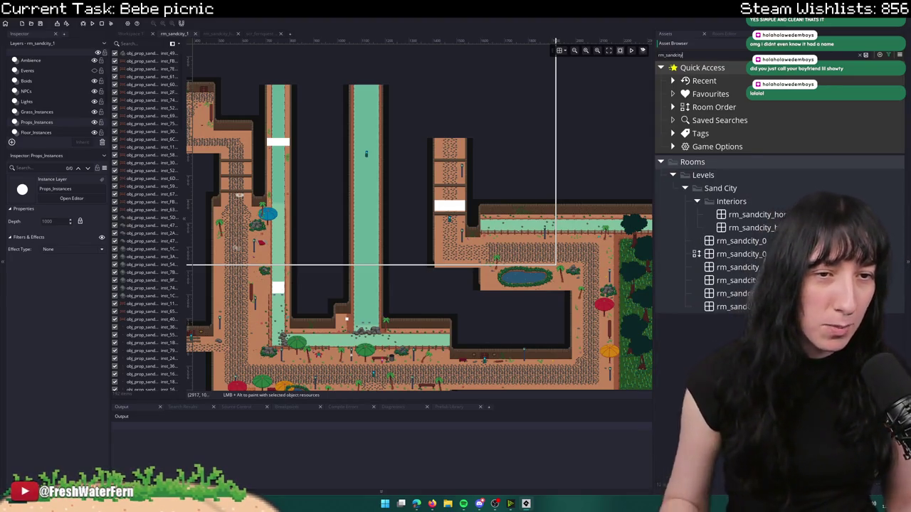
pyautogui.click(792, 266)
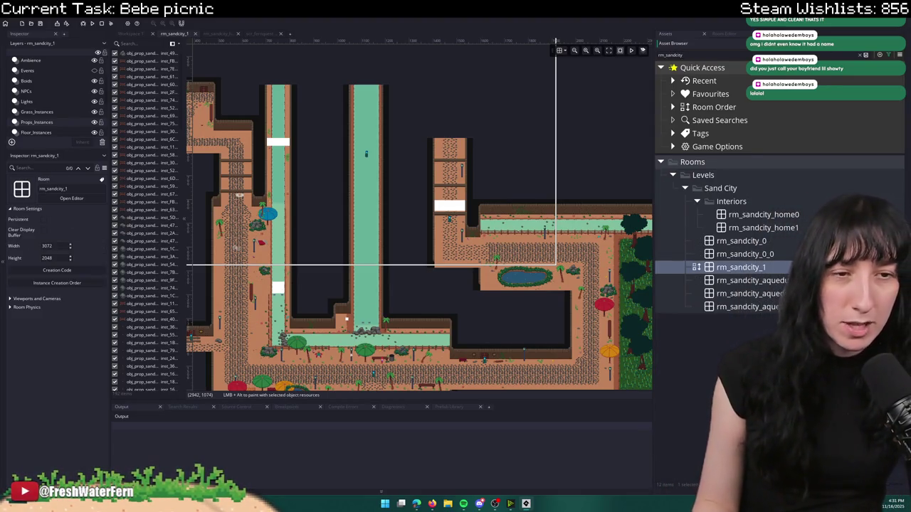
pyautogui.hotkey('ctrl', 'd')
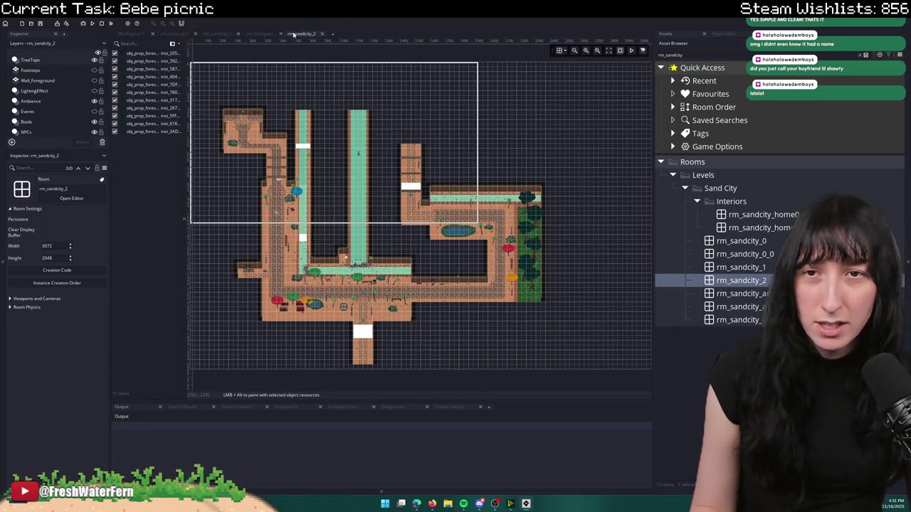
pyautogui.moveTo(306, 34); pyautogui.dragTo(217, 33)
pyautogui.scroll(5, 236, 130)
pyautogui.scroll(-5, 427, 214)
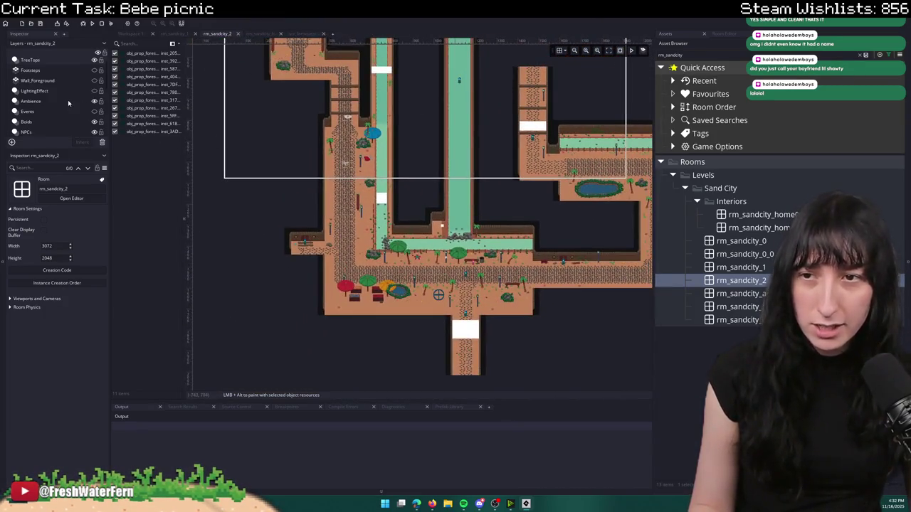
# - Make the Wall_Foreground layer visible and step through the Walls and Floor layers
pyautogui.click(71, 82)
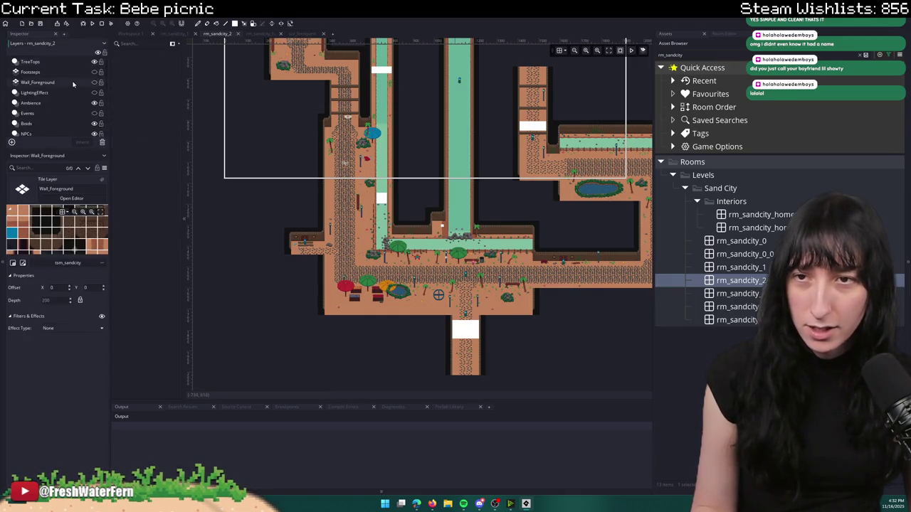
pyautogui.click(94, 82)
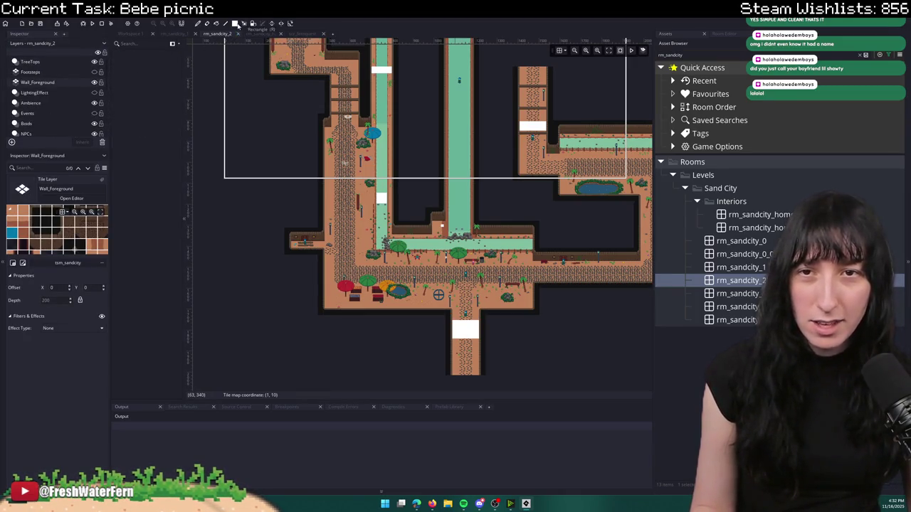
pyautogui.scroll(-3, 377, 153)
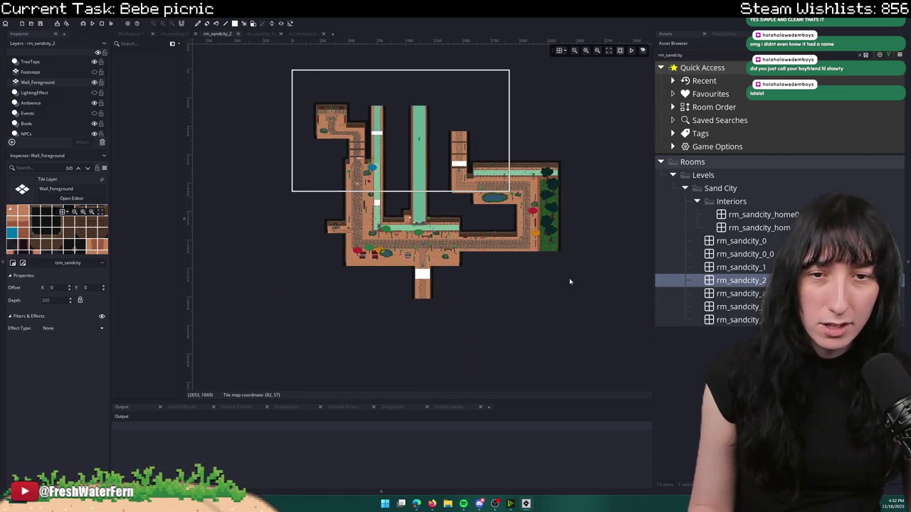
pyautogui.scroll(2, 491, 289)
pyautogui.scroll(-5, 39, 122)
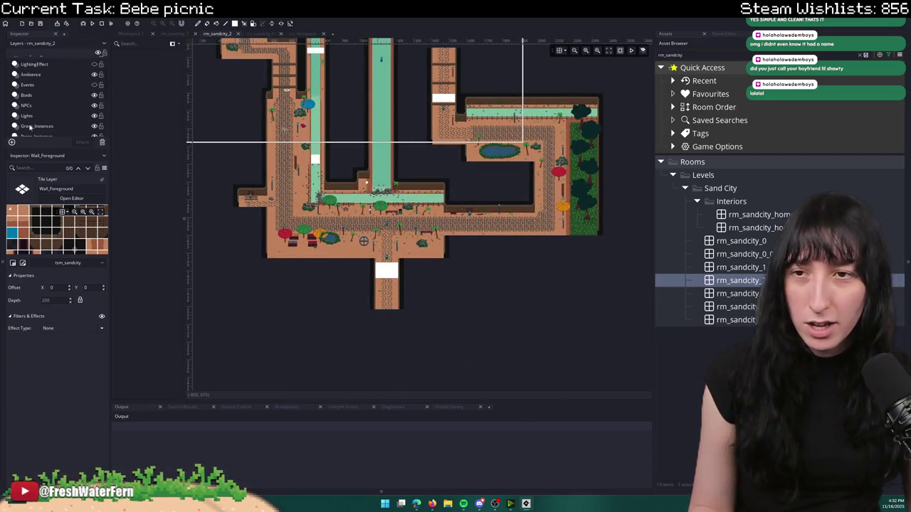
pyautogui.click(39, 122)
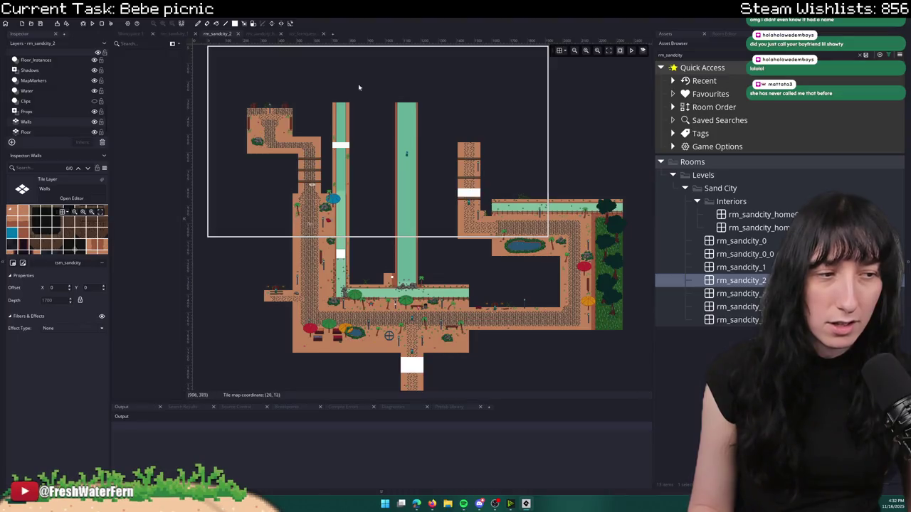
pyautogui.click(26, 131)
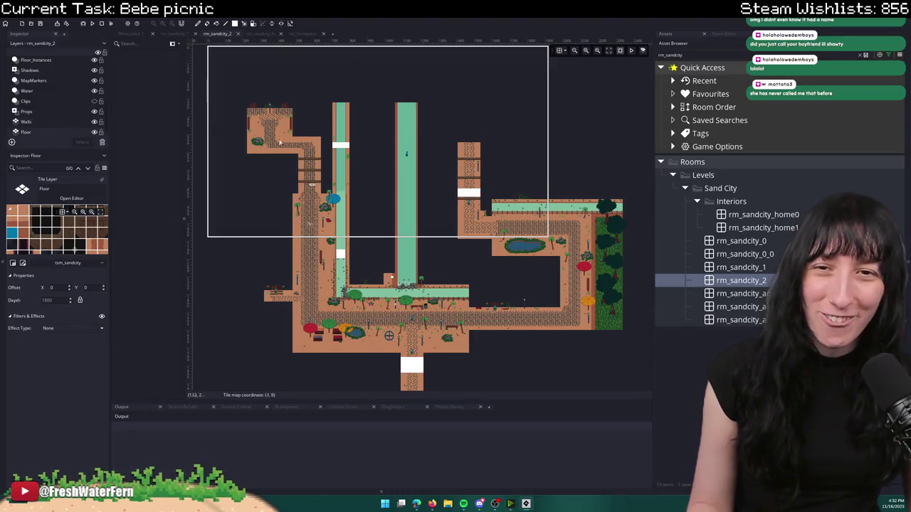
# - Show the Clips layer's objects and delete all 74 collision instances
pyautogui.click(56, 104)
pyautogui.click(94, 101)
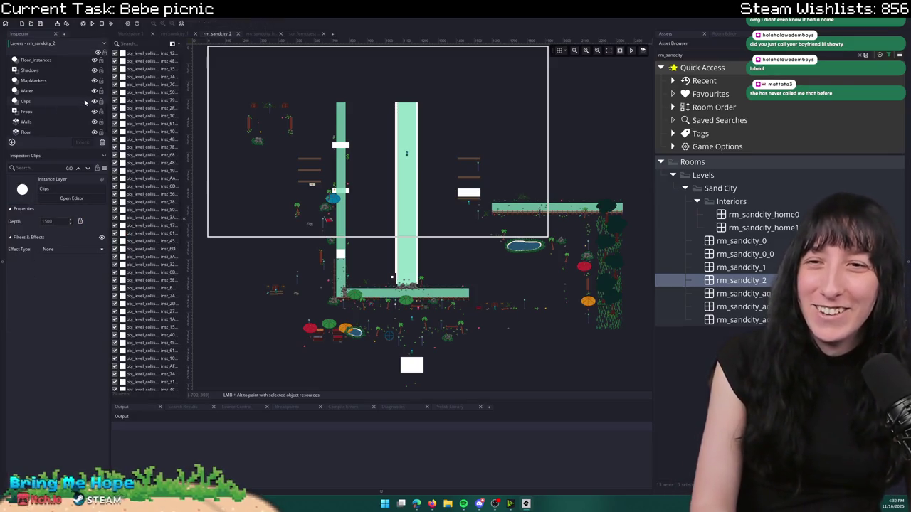
pyautogui.click(153, 97)
pyautogui.hotkey('ctrl', 'a')
pyautogui.press('Delete')
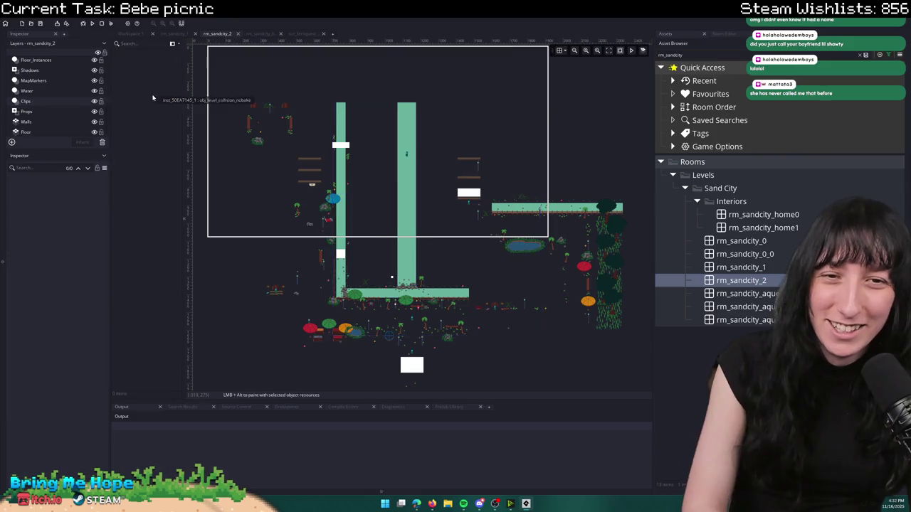
# - Select all the instances on the Water layer
pyautogui.click(63, 125)
pyautogui.click(69, 89)
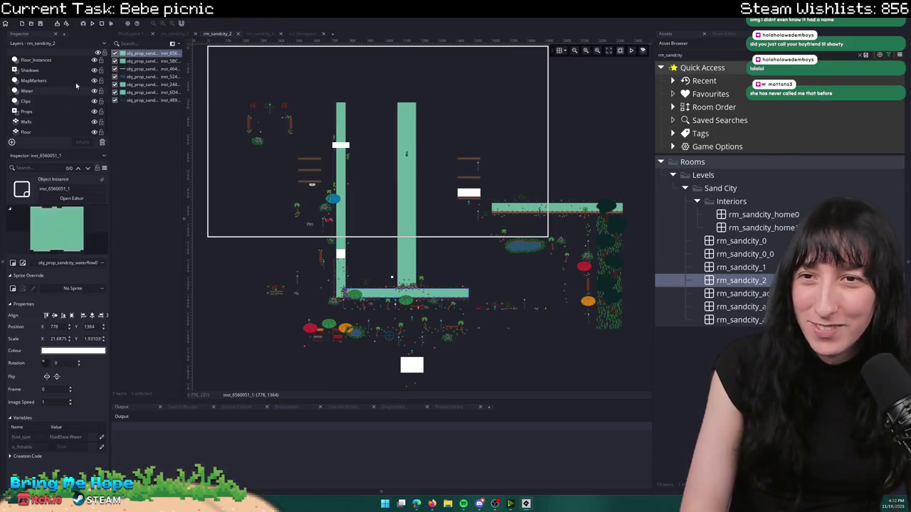
pyautogui.click(139, 99)
pyautogui.hotkey('ctrl', 'a')
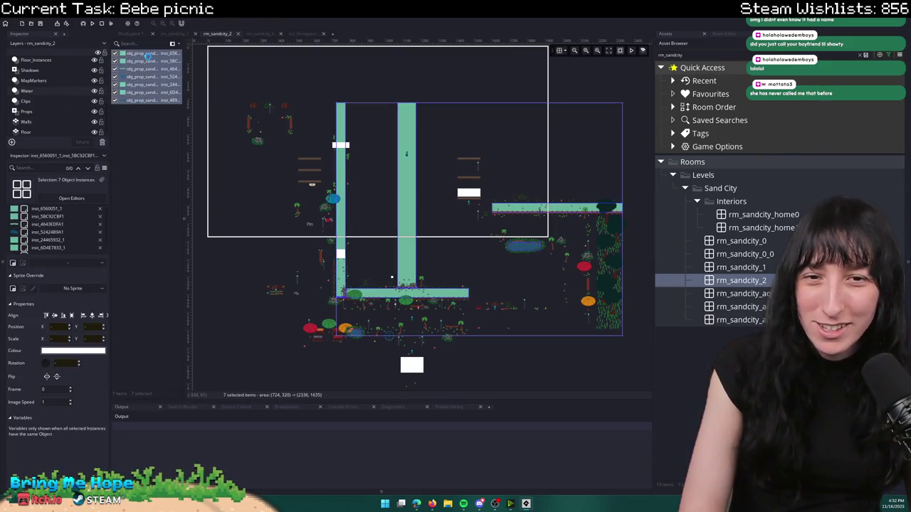
# - Delete the water instances and the raft markers on the MapMarkers layer
pyautogui.press('Delete')
pyautogui.click(62, 77)
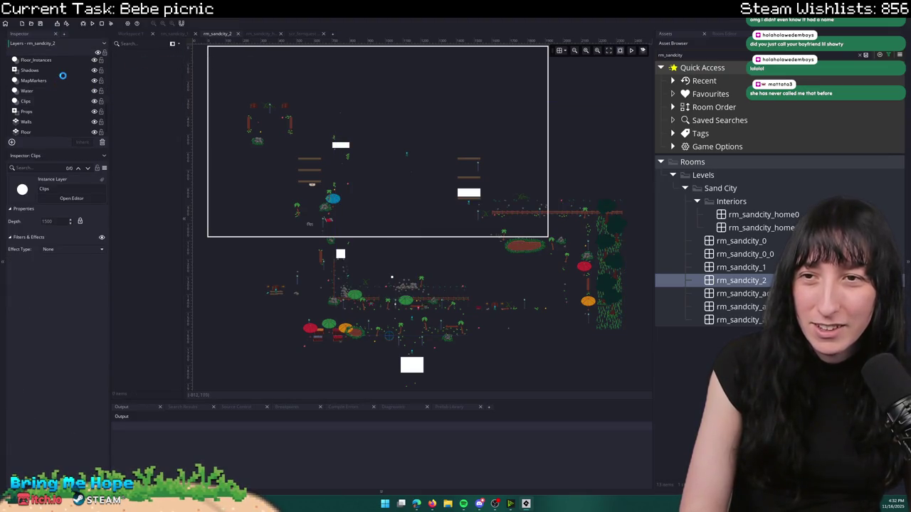
pyautogui.moveTo(242, 93)
pyautogui.mouseDown()
pyautogui.moveTo(490, 322)
pyautogui.moveTo(640, 384)
pyautogui.mouseUp()
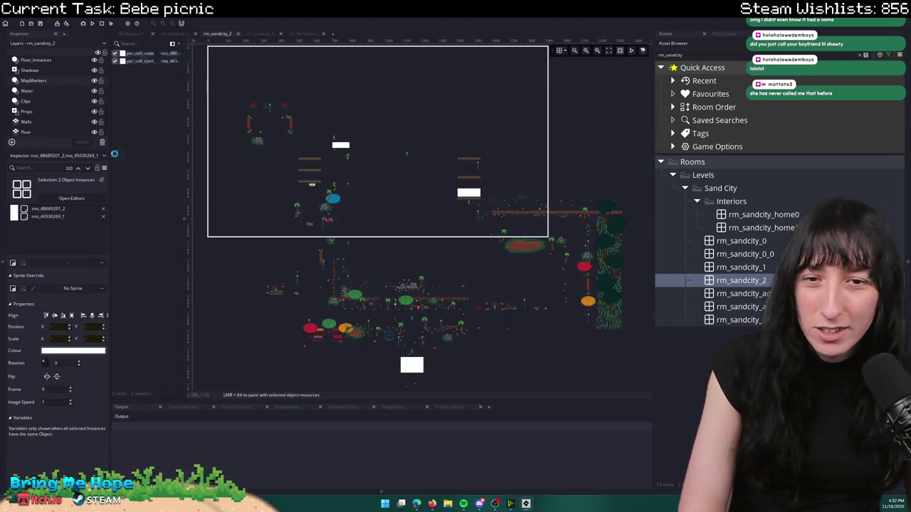
pyautogui.press('Delete')
# - Select the 43 Floor_Instances items, then delete all 192 Props_Instances prop instances
pyautogui.click(45, 71)
pyautogui.click(39, 60)
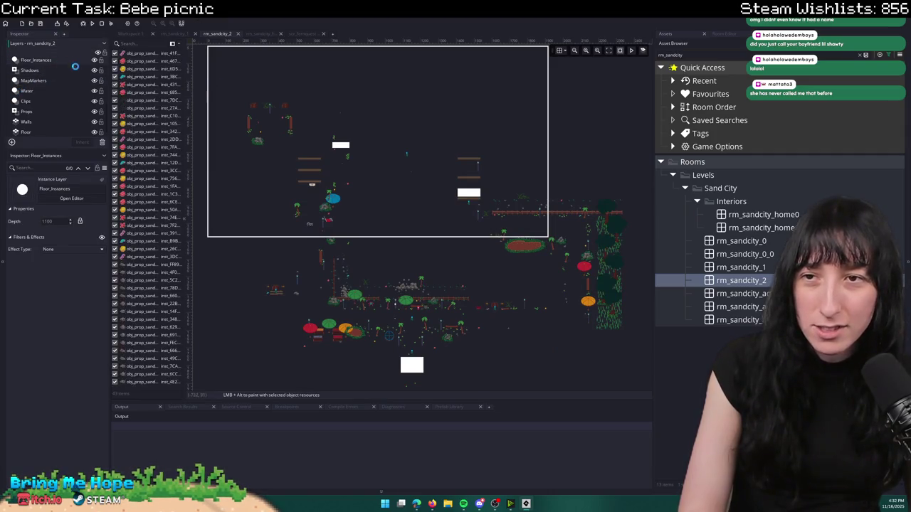
pyautogui.click(146, 83)
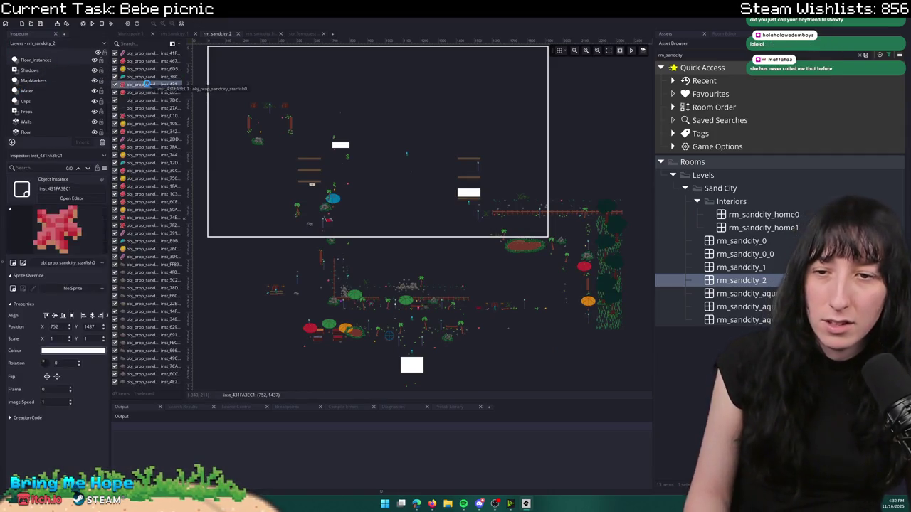
pyautogui.hotkey('ctrl', 'a')
pyautogui.scroll(2, 43, 93)
pyautogui.click(36, 77)
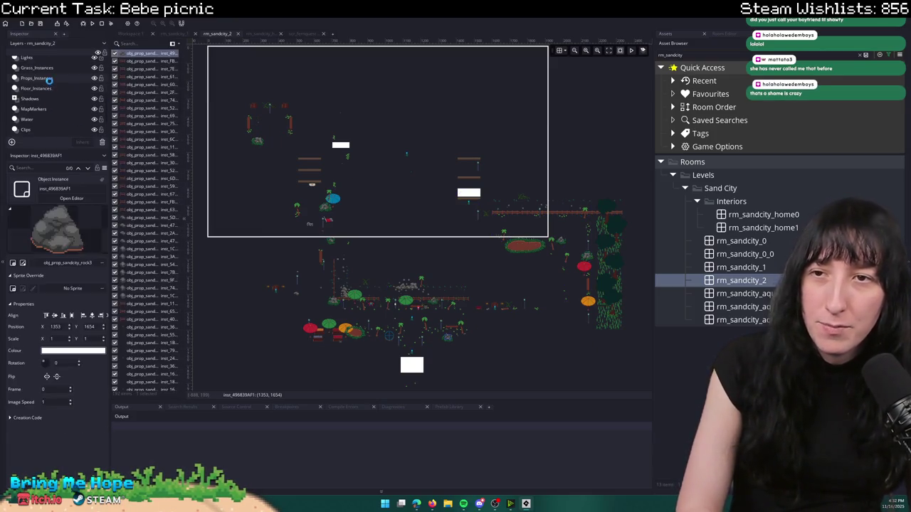
pyautogui.click(159, 92)
pyautogui.hotkey('ctrl', 'a')
pyautogui.press('Delete')
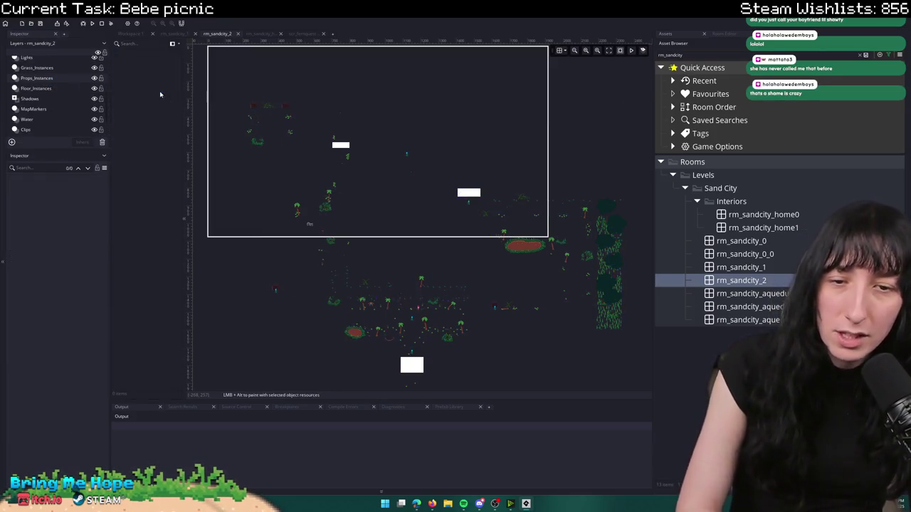
# - Select all 1145 grass instances on Grass_Instances, then clear that selection
pyautogui.scroll(1, 71, 90)
pyautogui.click(42, 96)
pyautogui.click(147, 86)
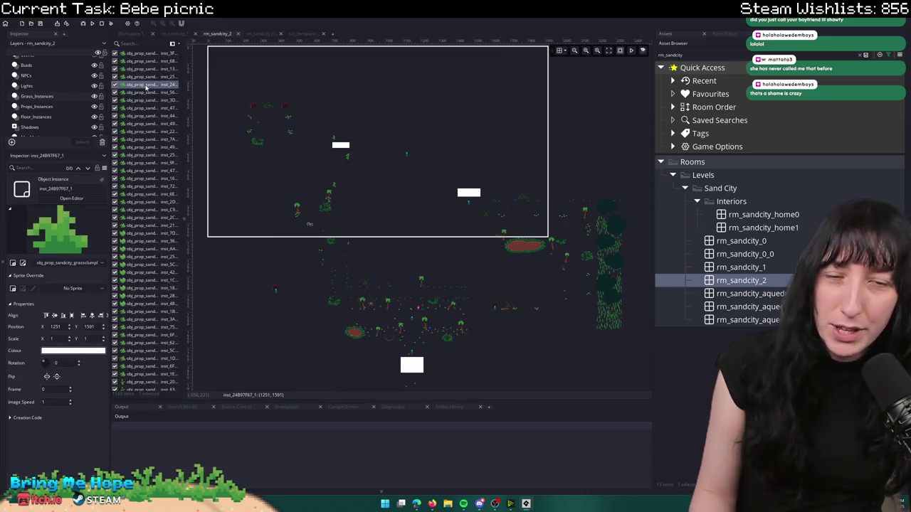
pyautogui.hotkey('ctrl', 'a')
pyautogui.scroll(-2, 423, 207)
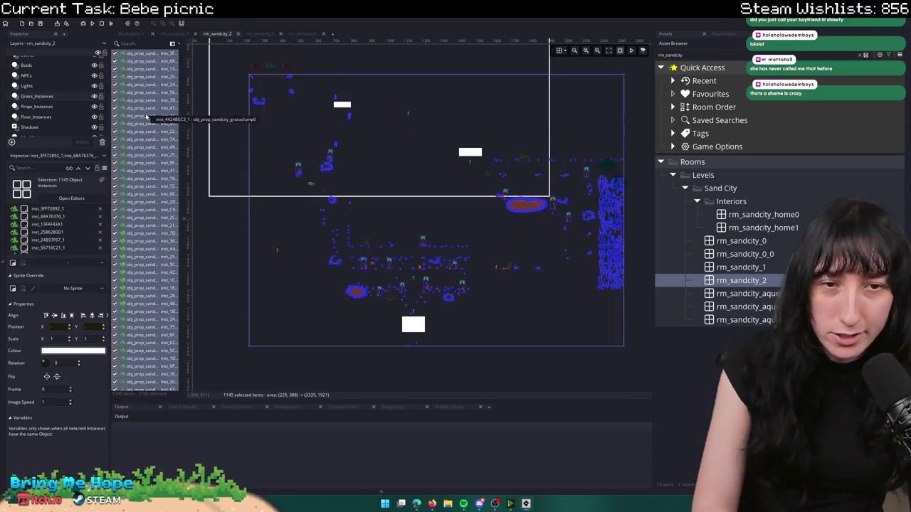
pyautogui.press('Escape')
# - Delete all 39 glowbug instances on the Lights layer
pyautogui.click(50, 90)
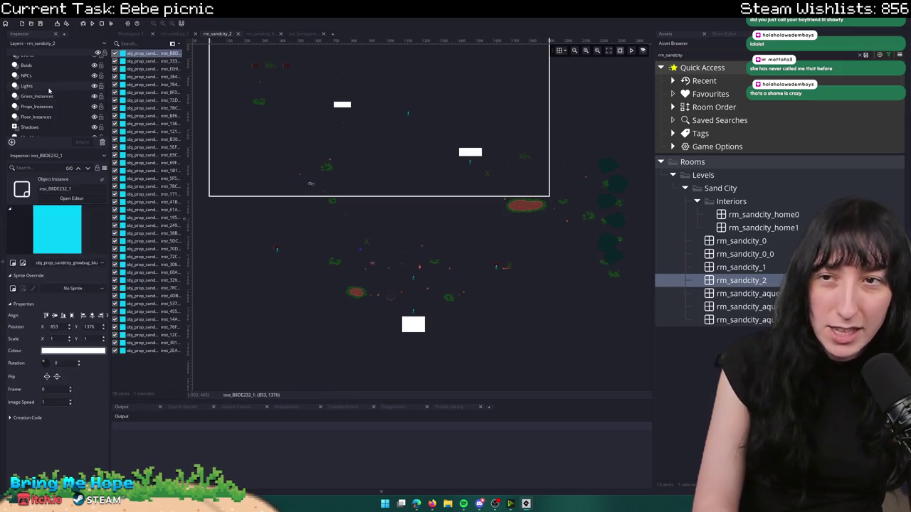
pyautogui.click(142, 101)
pyautogui.hotkey('ctrl', 'a')
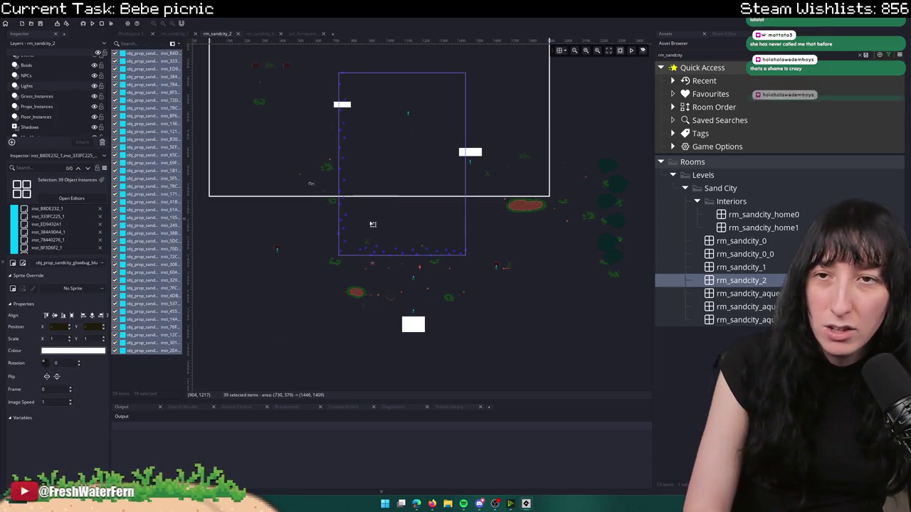
pyautogui.press('Delete')
# - Inspect the spawn and level-transition instances and select the two bottom player spawns
pyautogui.click(59, 74)
pyautogui.click(146, 84)
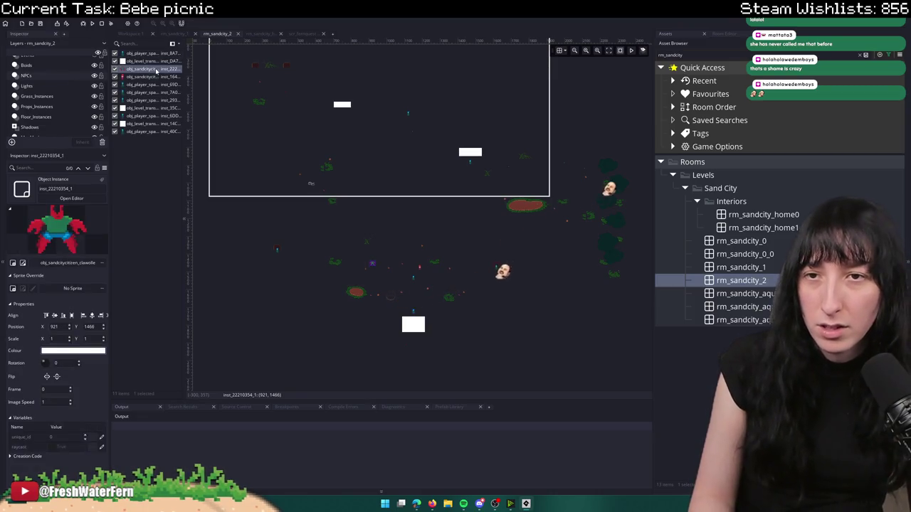
pyautogui.click(143, 123)
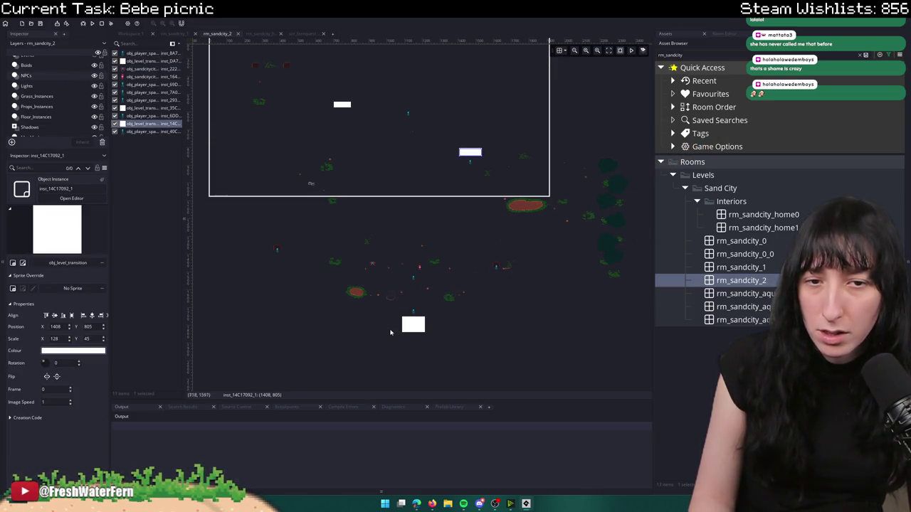
pyautogui.scroll(2, 406, 307)
pyautogui.moveTo(426, 319); pyautogui.dragTo(413, 251)
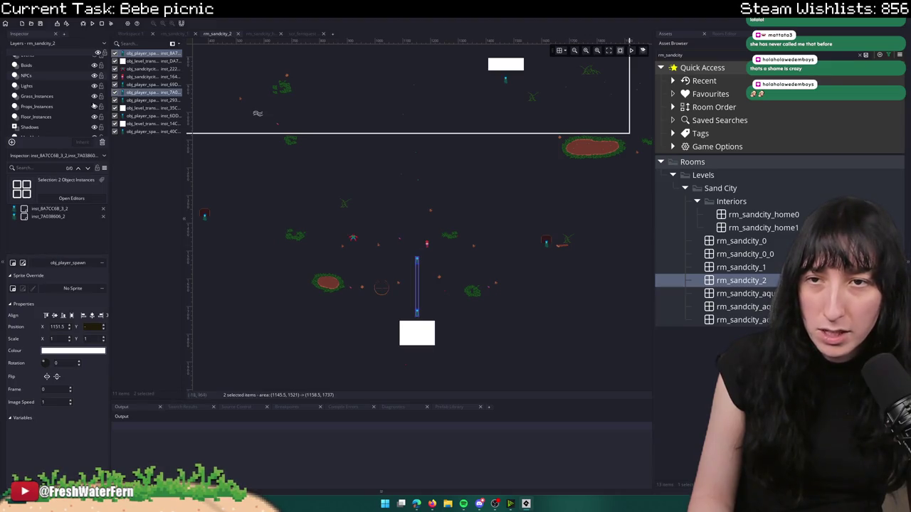
# - Delete nine selected transition and spawn instances, then undo that deletion
pyautogui.click(146, 61)
pyautogui.keyDown('shift'); pyautogui.click(139, 133); pyautogui.keyUp('shift')
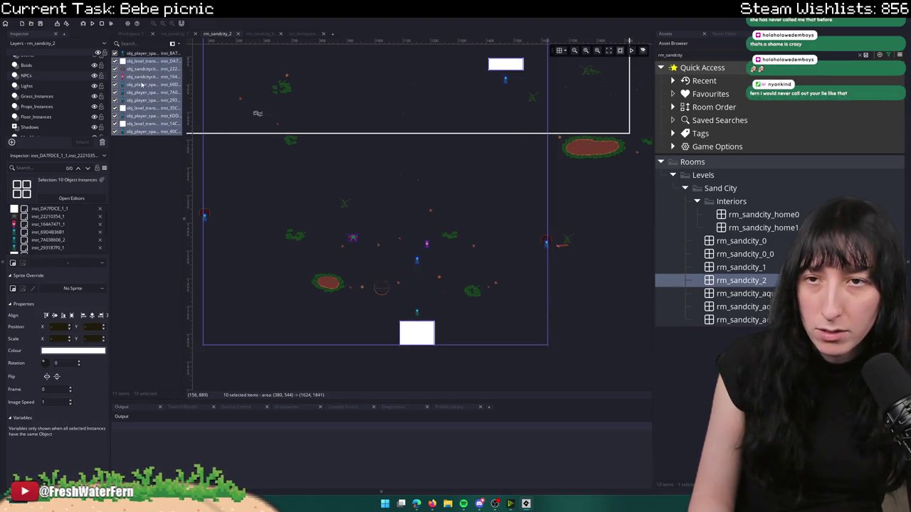
pyautogui.keyDown('ctrl'); pyautogui.click(142, 84); pyautogui.keyUp('ctrl')
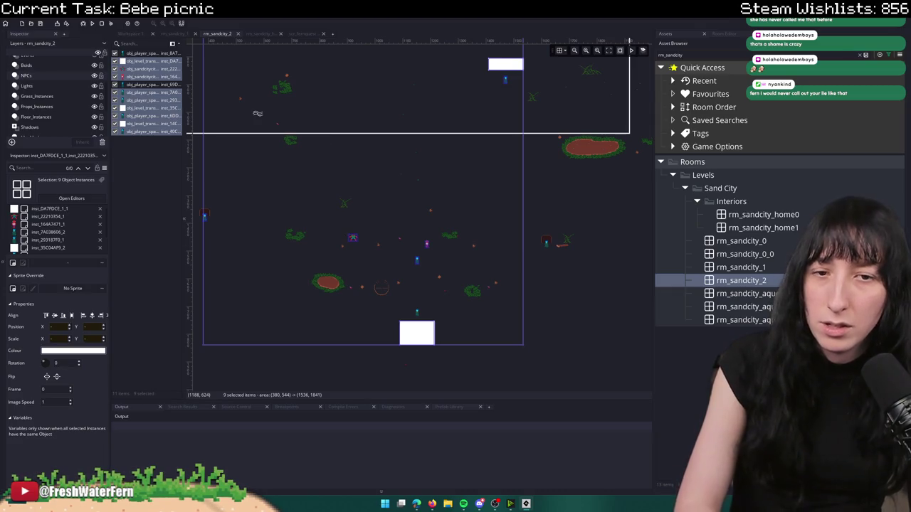
pyautogui.press('Delete')
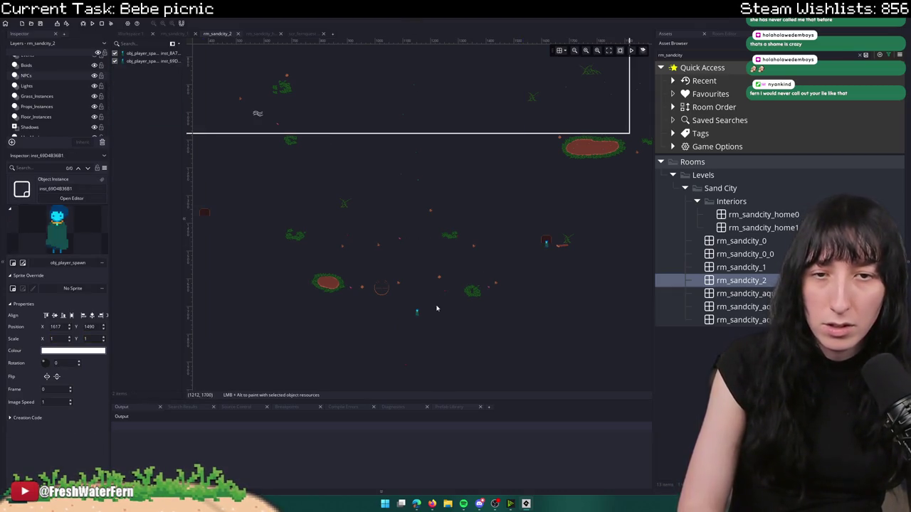
pyautogui.hotkey('ctrl', 'z')
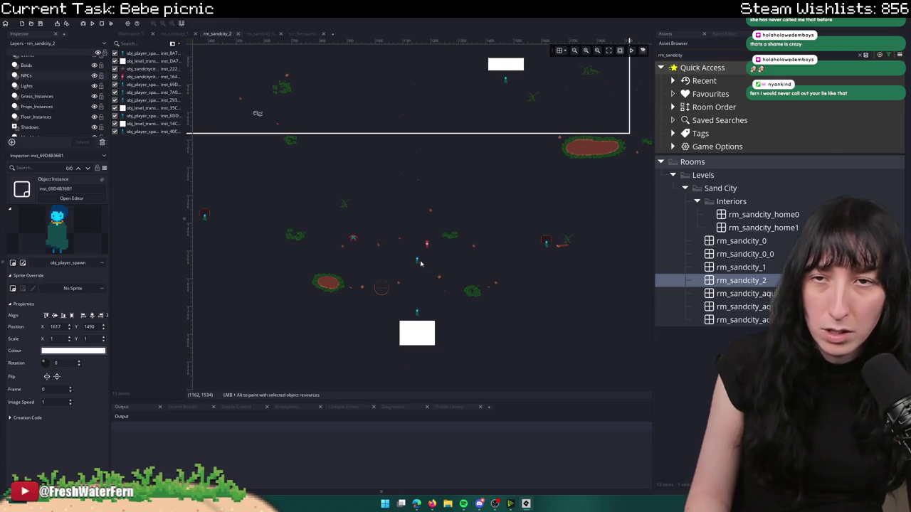
# - Delete four transition/spawn instances plus one extra player spawn, then recheck the layers
pyautogui.click(169, 93)
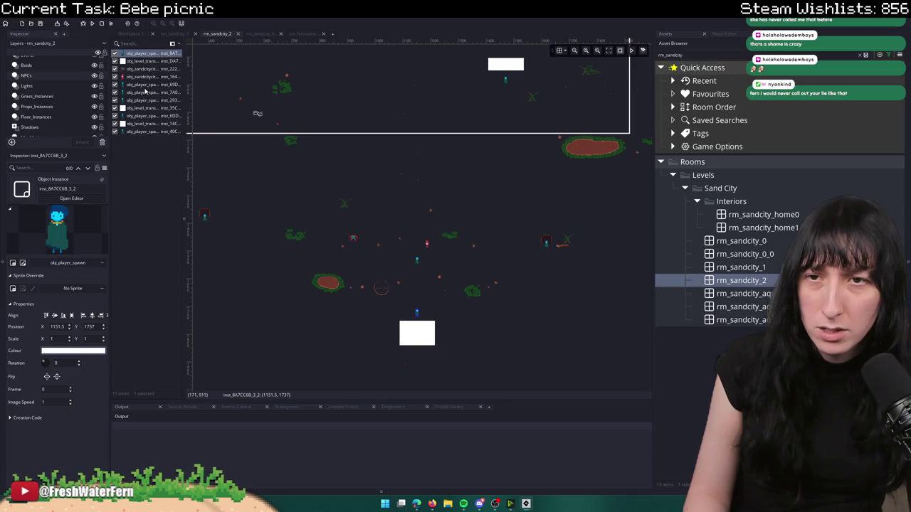
pyautogui.click(150, 61)
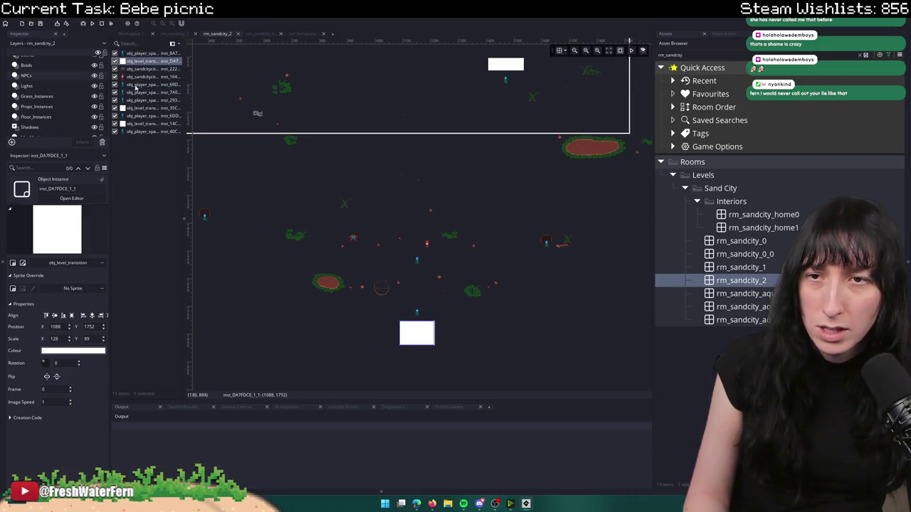
pyautogui.keyDown('shift'); pyautogui.click(150, 84); pyautogui.keyUp('shift')
pyautogui.press('Delete')
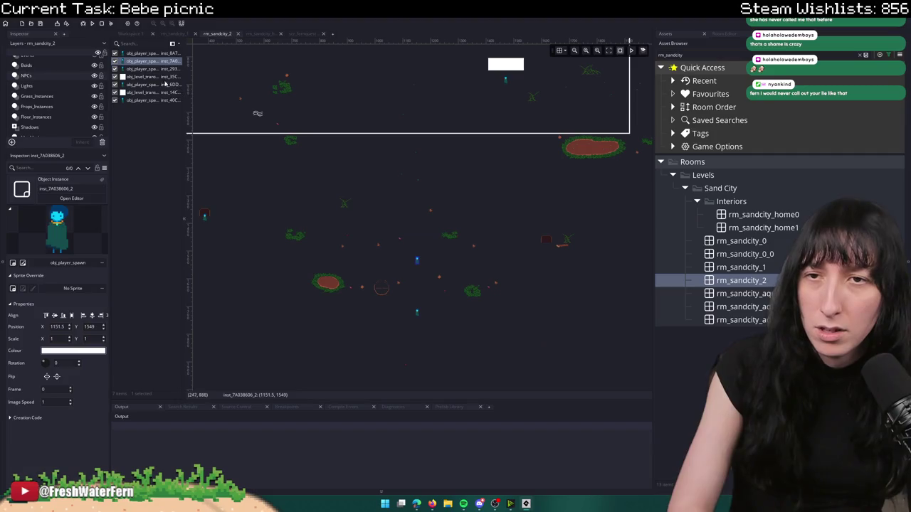
pyautogui.click(153, 69)
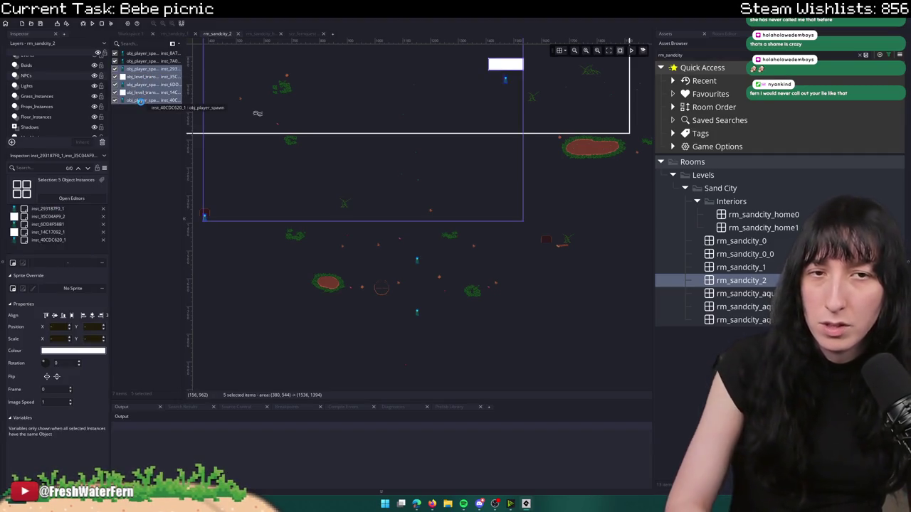
pyautogui.press('Delete')
pyautogui.click(45, 85)
pyautogui.click(56, 61)
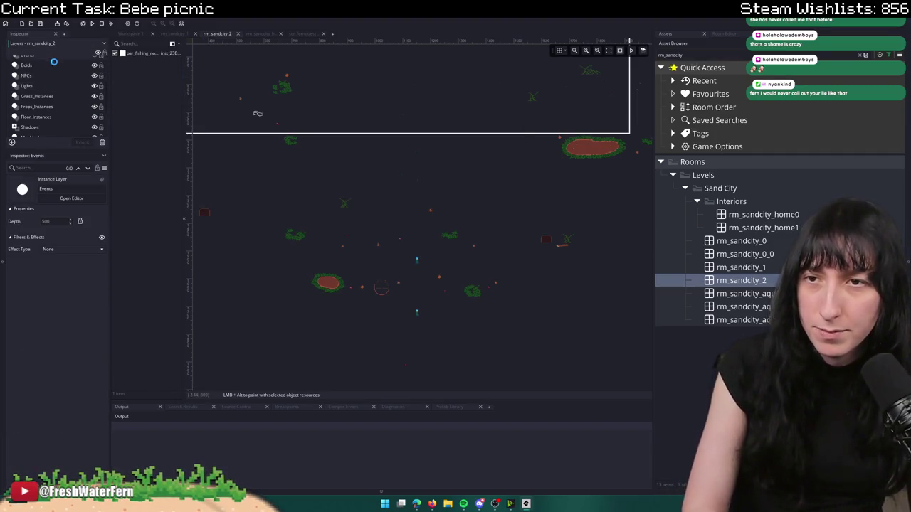
# - Undo the last deletion and select all 55 instances on the Boids layer
pyautogui.hotkey('ctrl', 'z')
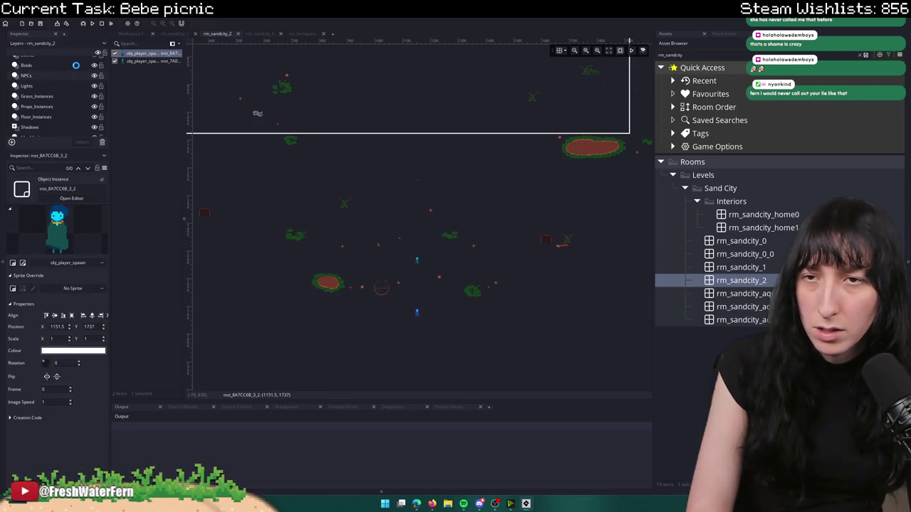
pyautogui.scroll(2, 57, 92)
pyautogui.click(160, 83)
pyautogui.hotkey('ctrl', 'a')
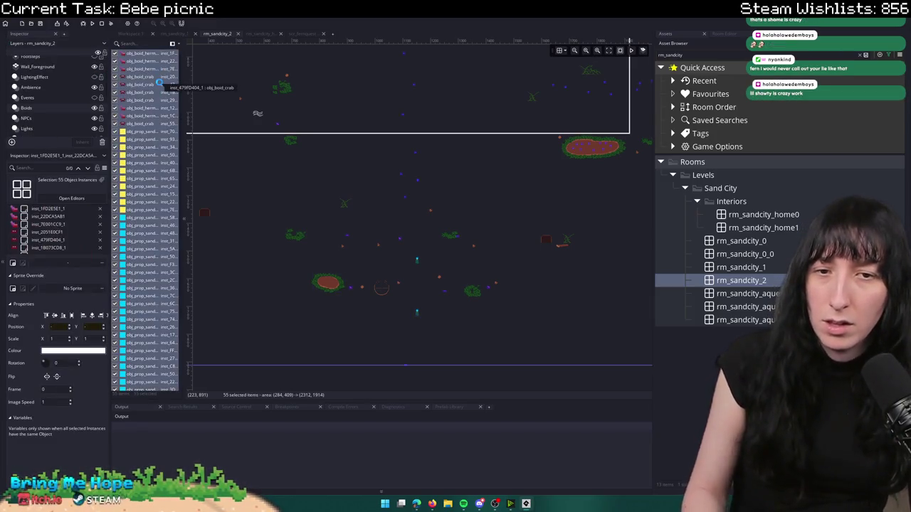
pyautogui.click(61, 118)
# - Select every glowbug instance on the Ambience layer
pyautogui.scroll(1, 42, 114)
pyautogui.click(57, 94)
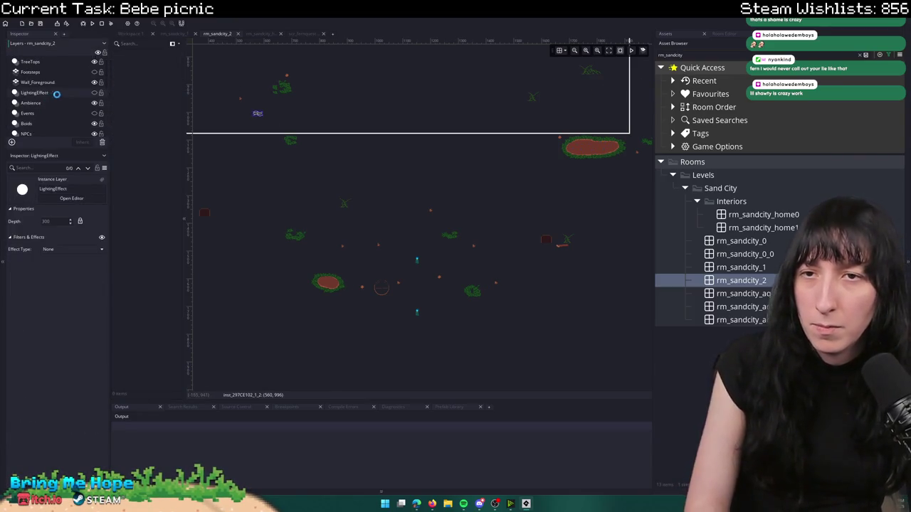
pyautogui.click(49, 102)
pyautogui.hotkey('ctrl', 'a')
pyautogui.click(135, 93)
pyautogui.hotkey('ctrl', 'a')
# - Select every treetop instance on the TreeTops layer
pyautogui.click(47, 82)
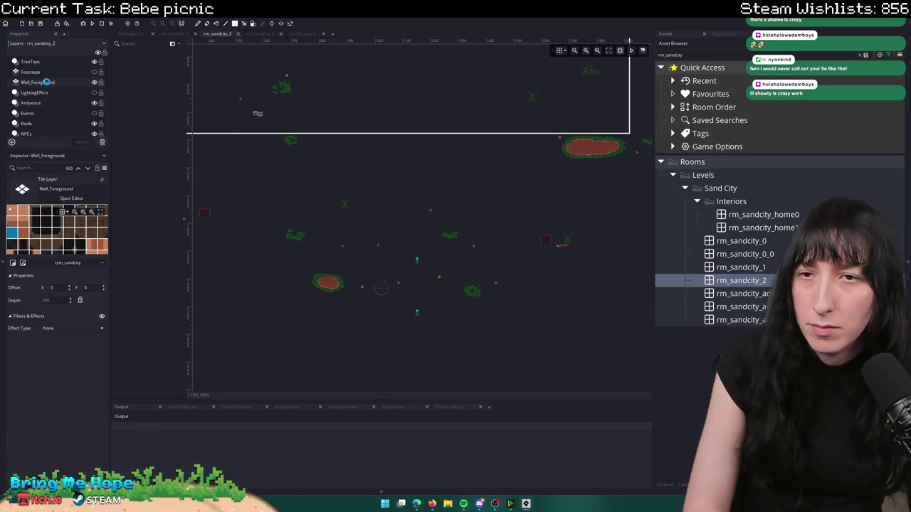
pyautogui.click(66, 62)
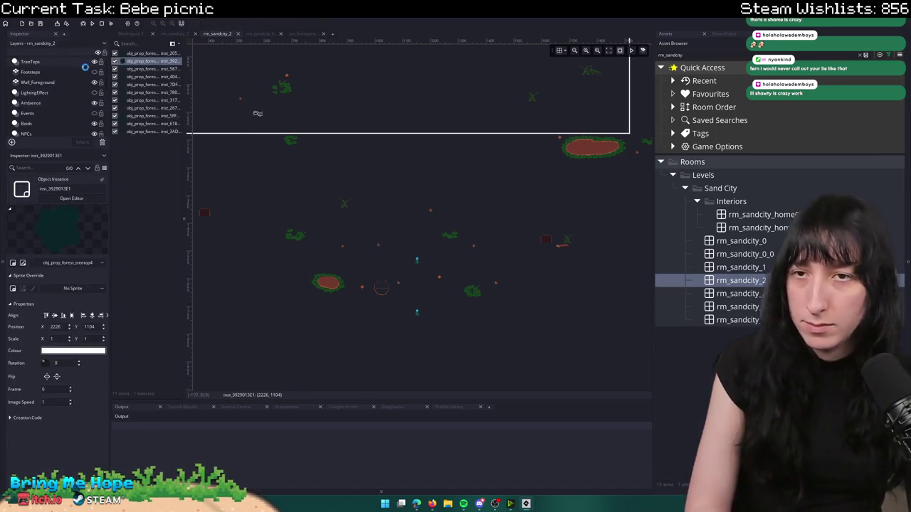
pyautogui.click(148, 76)
pyautogui.hotkey('ctrl', 'a')
# - Delete all 372 prop sprites on the Props layer
pyautogui.click(53, 112)
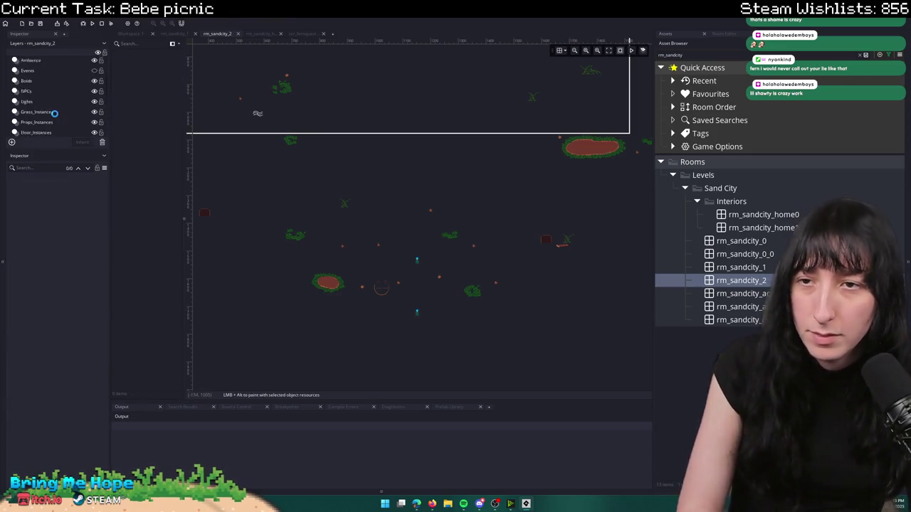
pyautogui.scroll(-3, 55, 118)
pyautogui.scroll(-2, 57, 121)
pyautogui.click(63, 112)
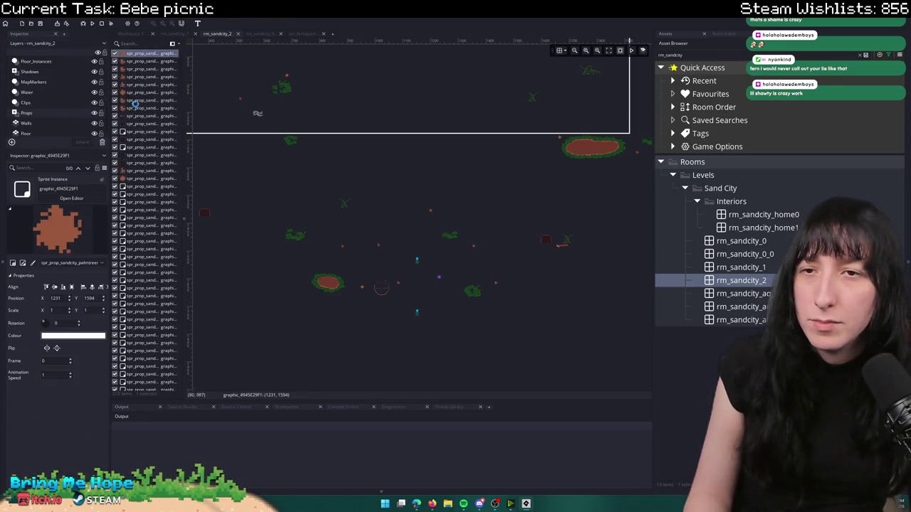
pyautogui.hotkey('ctrl', 'a')
pyautogui.press('Delete')
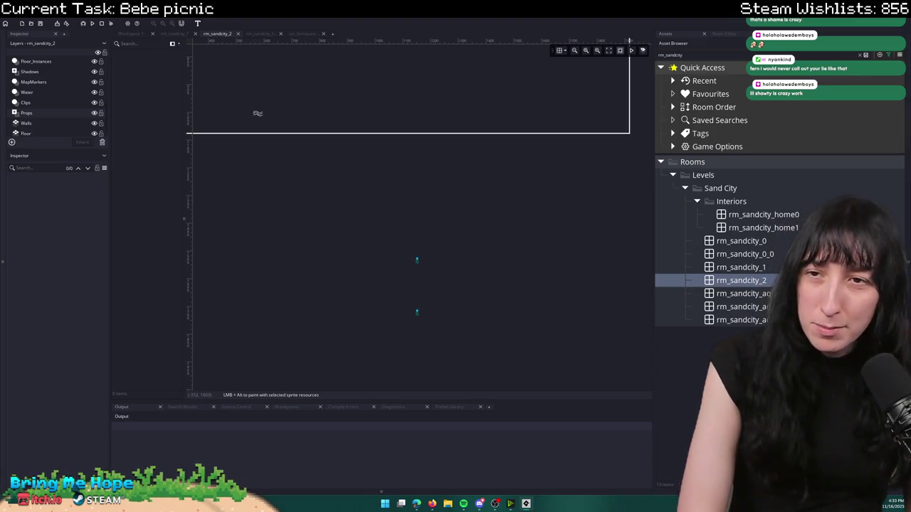
# - Check the Walls, Clips, Floor_Instances and Props_Instances layers for leftover instances
pyautogui.click(61, 122)
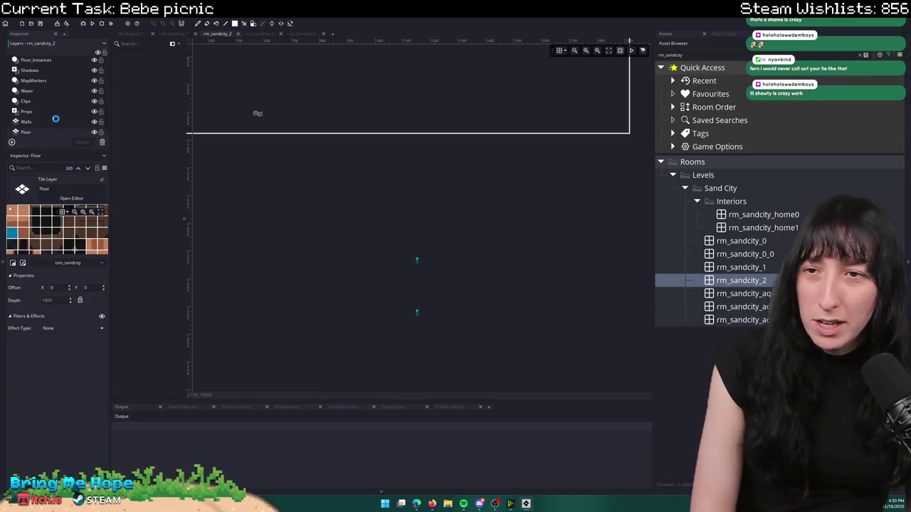
pyautogui.click(61, 102)
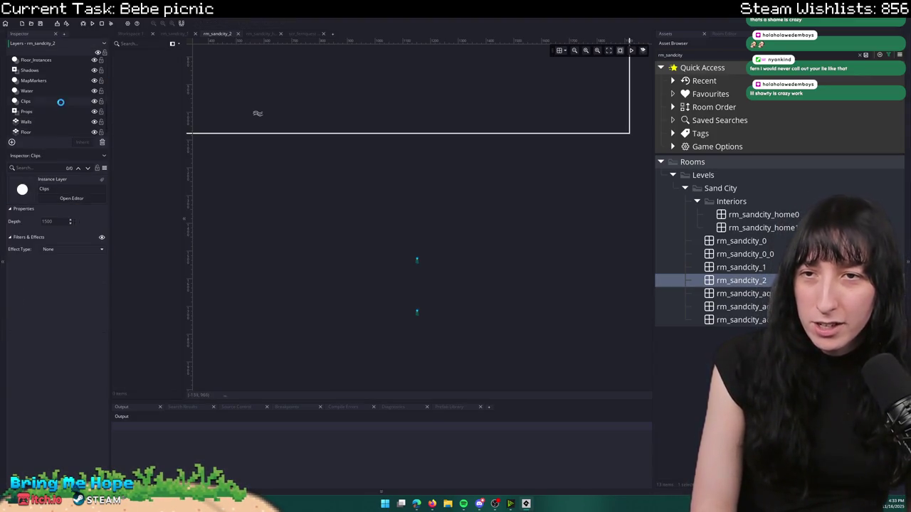
pyautogui.click(79, 60)
pyautogui.scroll(2, 79, 60)
pyautogui.click(73, 77)
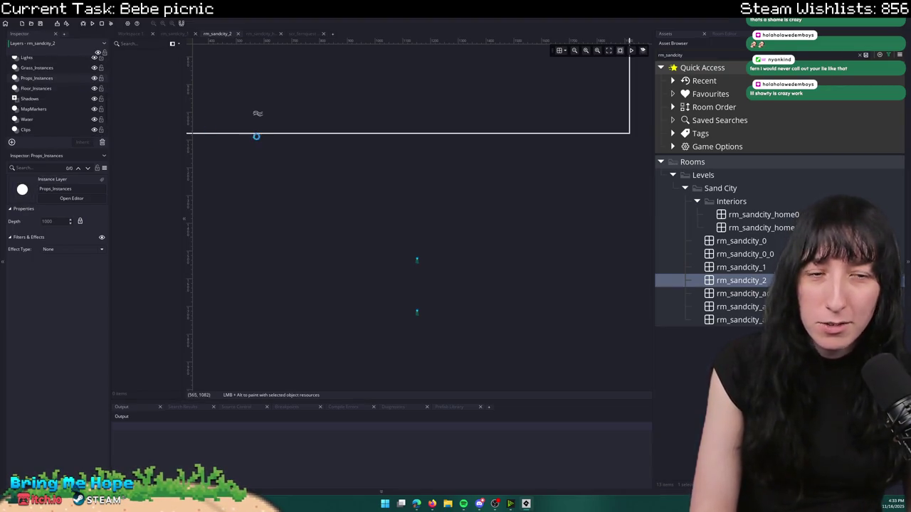
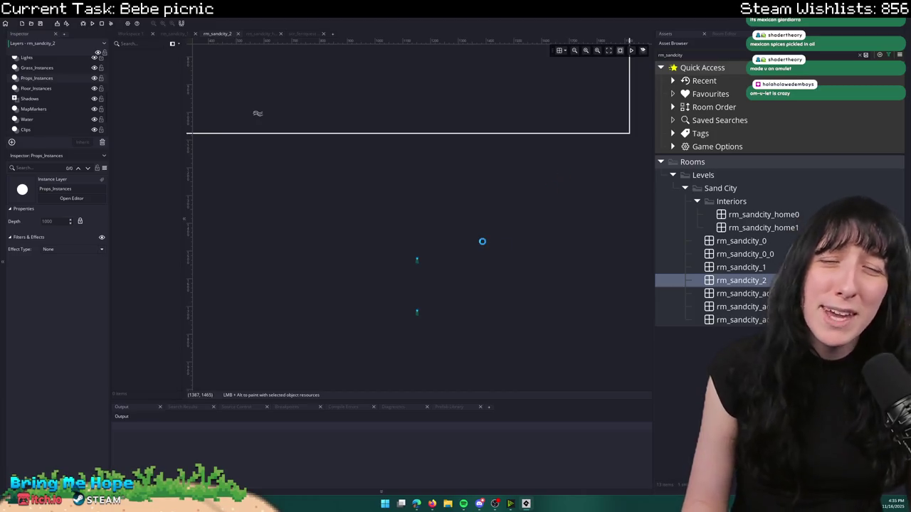
# - Switch to rm_sandcity_1 and inspect its Lights, LightingEffect, Ambience and Boids layers
pyautogui.click(63, 57)
pyautogui.click(181, 33)
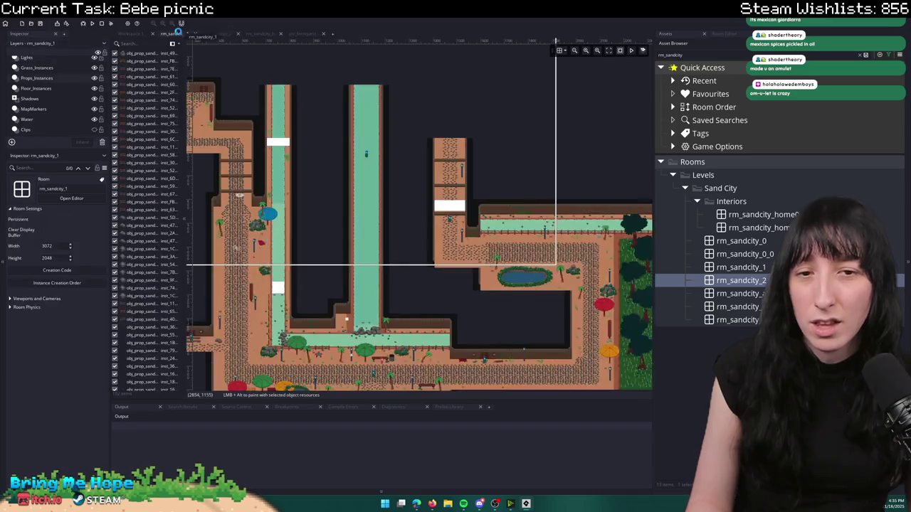
pyautogui.scroll(3, 47, 81)
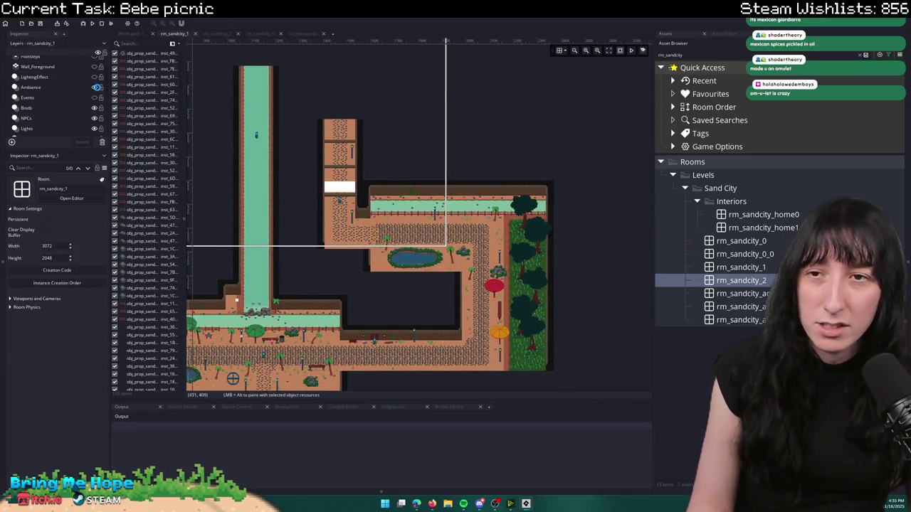
pyautogui.scroll(1, 85, 96)
pyautogui.click(69, 91)
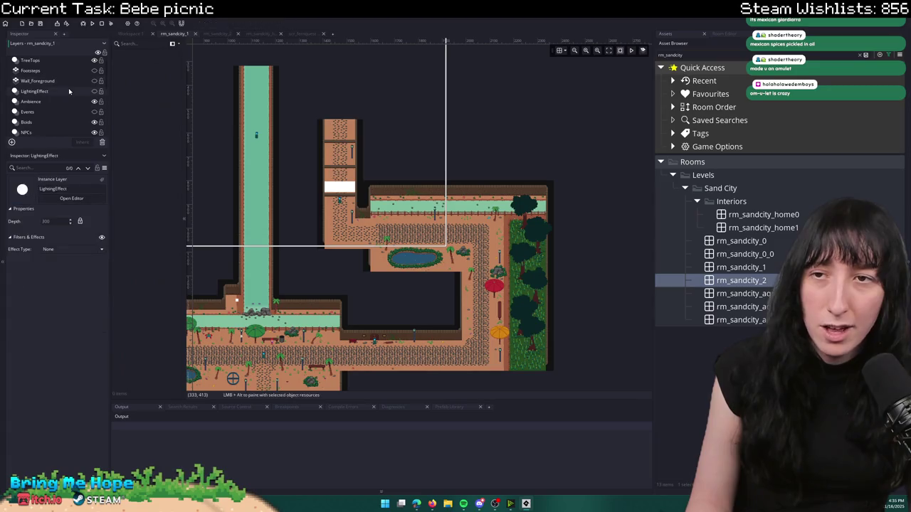
pyautogui.click(64, 102)
pyautogui.click(142, 77)
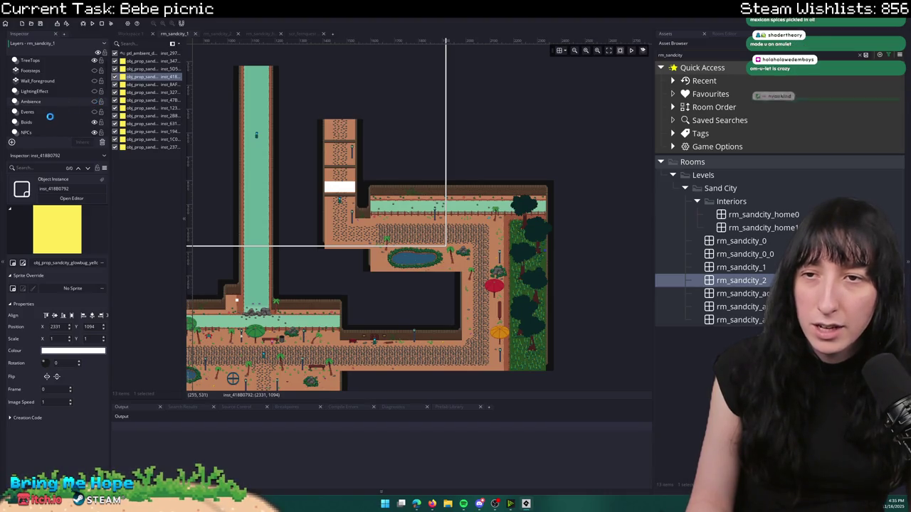
pyautogui.click(68, 122)
# - Pan, zoom and box-select around rm_sandcity_1 to inspect its placed instances
pyautogui.moveTo(382, 202)
pyautogui.mouseDown()
pyautogui.moveTo(420, 162)
pyautogui.moveTo(574, 179)
pyautogui.mouseUp()
pyautogui.scroll(2, 427, 203)
pyautogui.moveTo(338, 195); pyautogui.dragTo(358, 223)
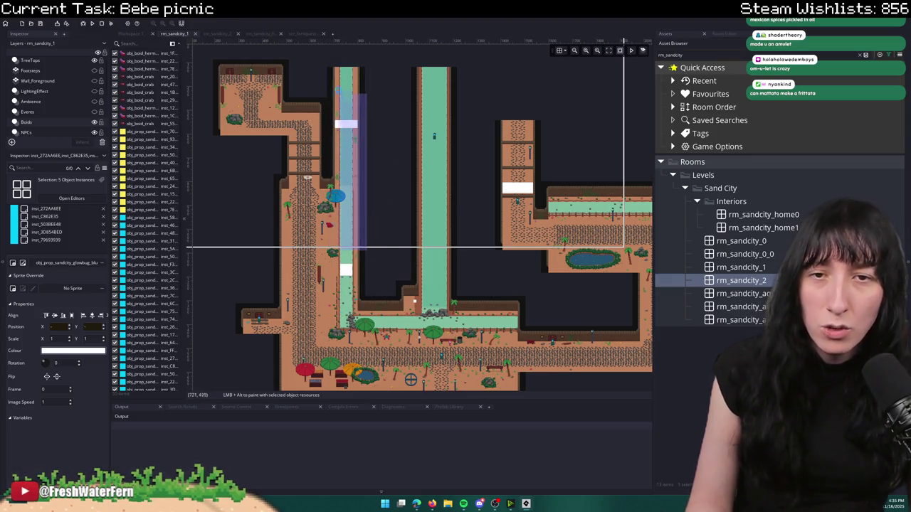
pyautogui.scroll(-2, 75, 116)
pyautogui.scroll(2, 75, 116)
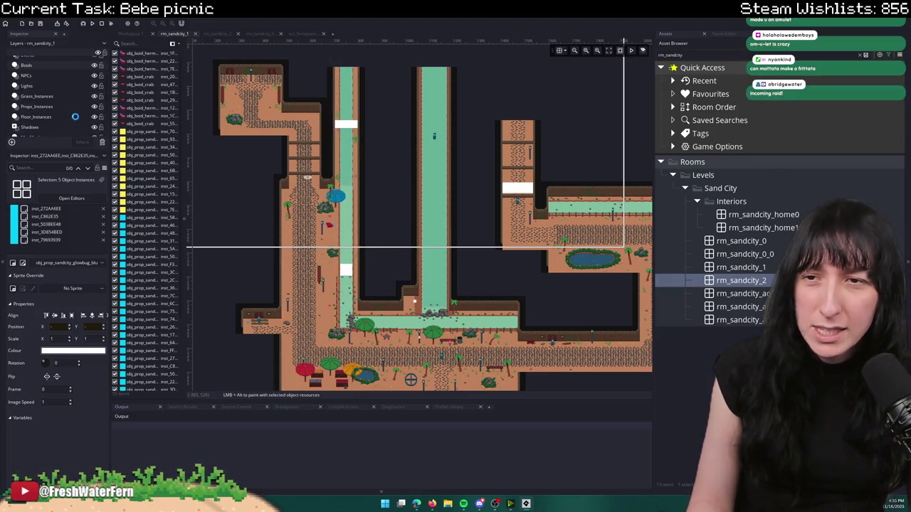
pyautogui.scroll(-2, 78, 93)
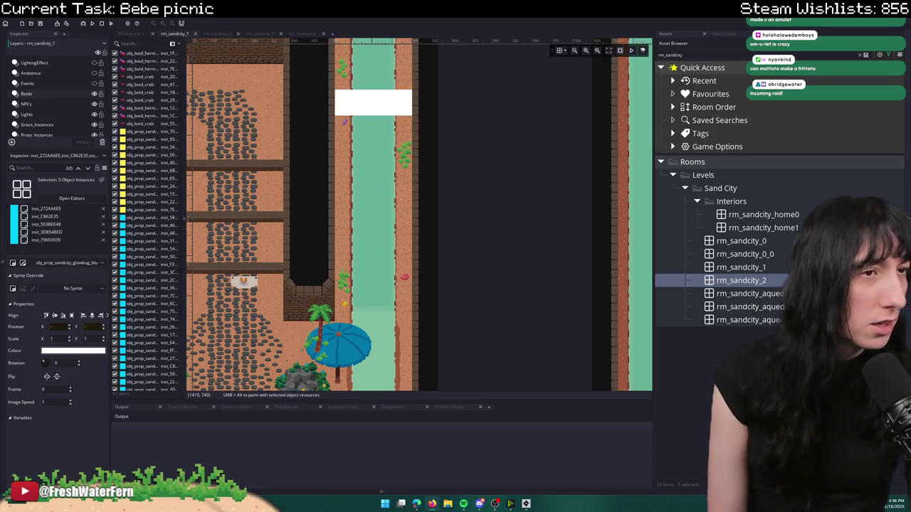
# - Switch to the streamer's Twitch channel and scroll through its About panels
pyautogui.hotkey('alt', 'Tab')
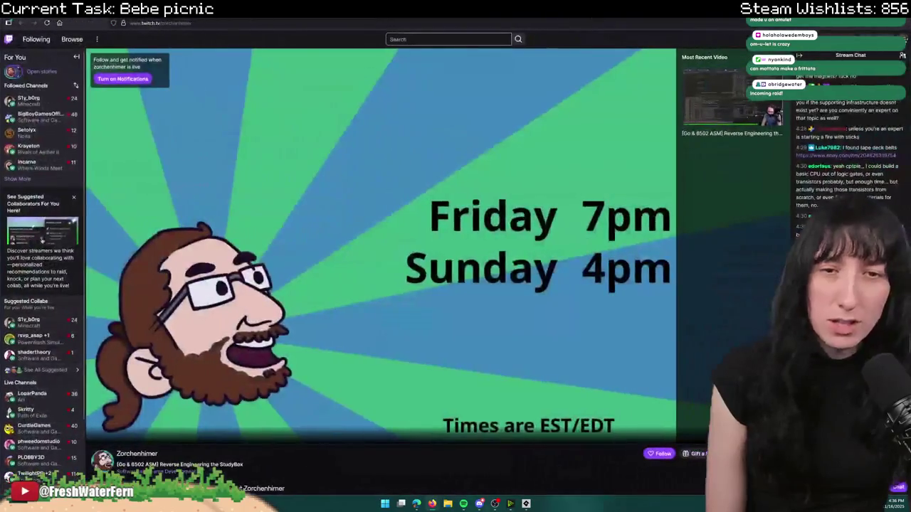
pyautogui.scroll(-4, 131, 215)
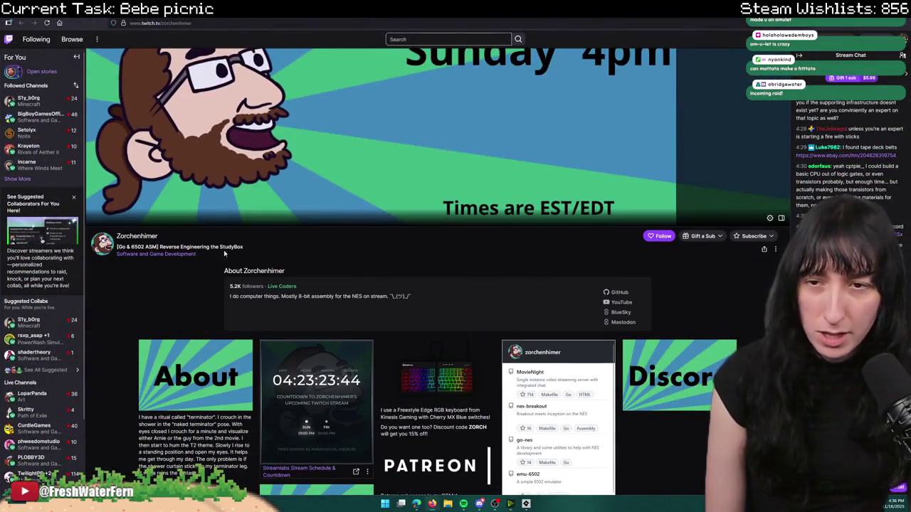
pyautogui.scroll(1, 144, 165)
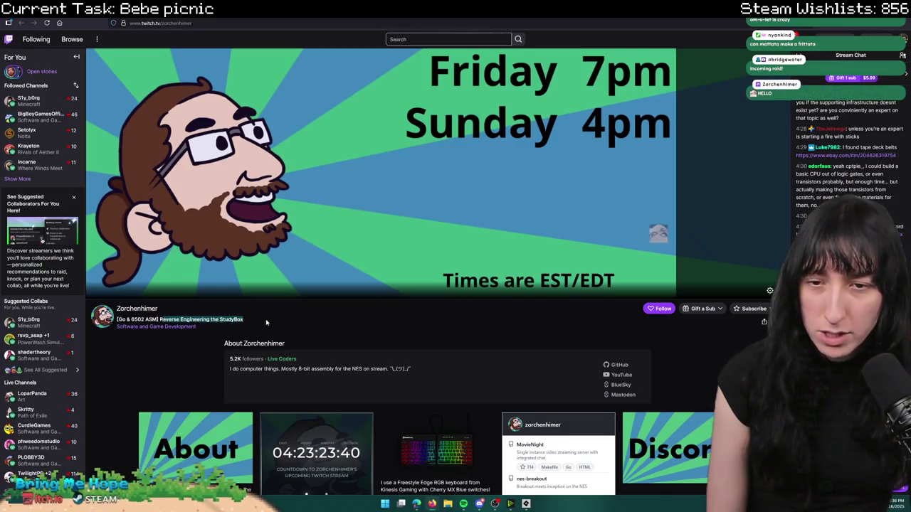
pyautogui.scroll(-2, 367, 201)
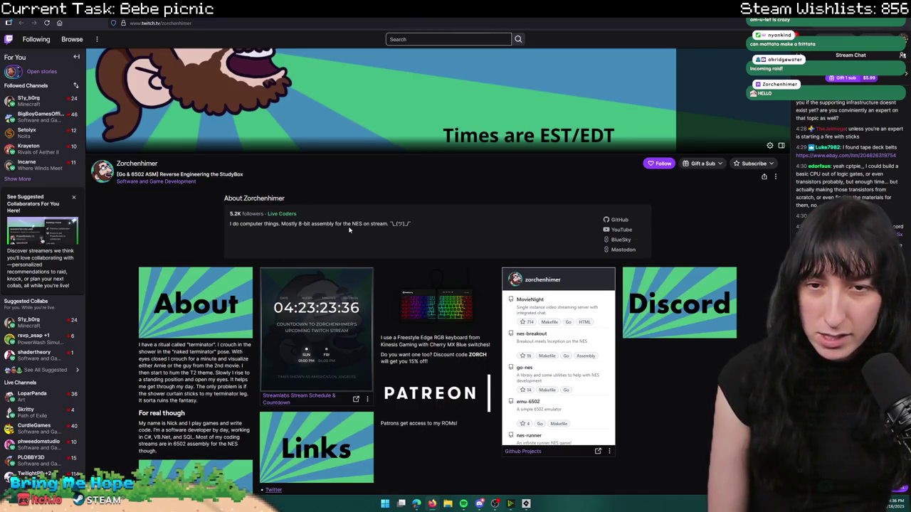
pyautogui.scroll(-1, 383, 212)
pyautogui.scroll(-1, 383, 212)
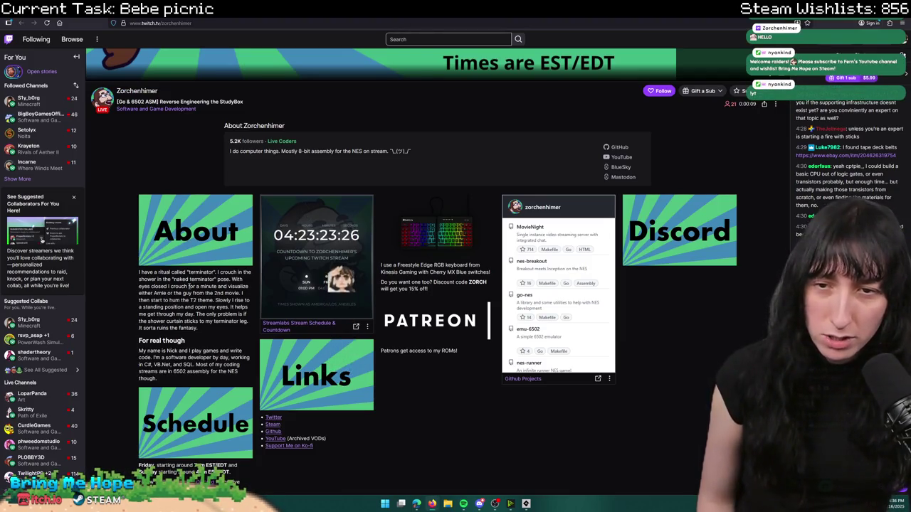
pyautogui.scroll(-1, 182, 279)
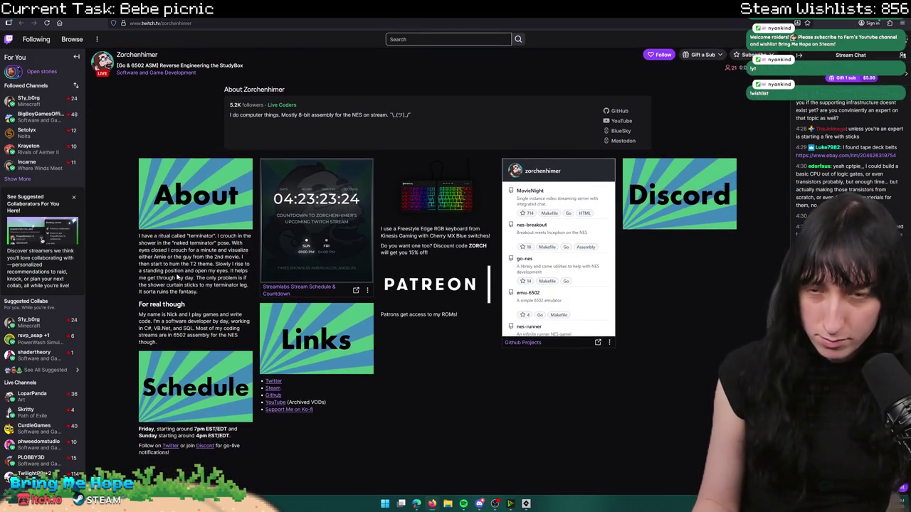
# - Enlarge the page text and follow the streamer's Twitch channel
pyautogui.hotkey('ctrl', '+')
pyautogui.hotkey('ctrl', '+')
pyautogui.hotkey('ctrl', '+')
pyautogui.hotkey('ctrl', '+')
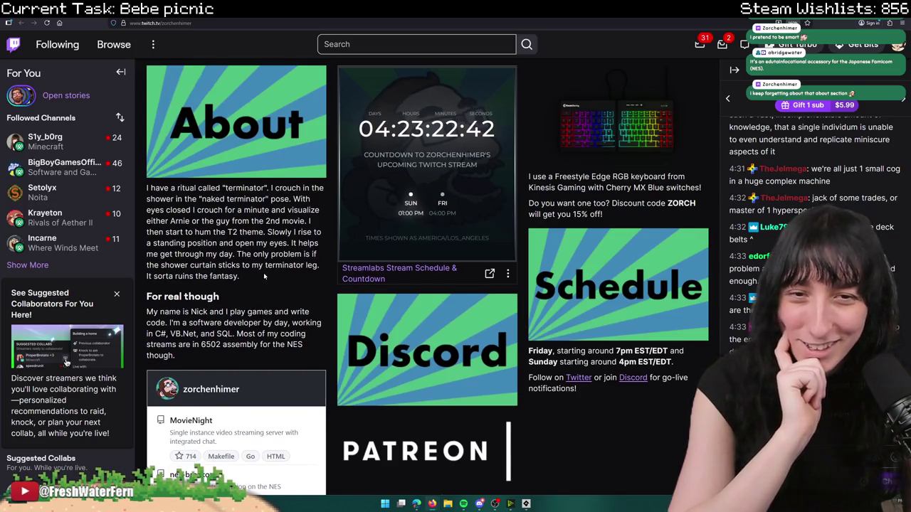
pyautogui.scroll(5, 264, 273)
pyautogui.click(516, 289)
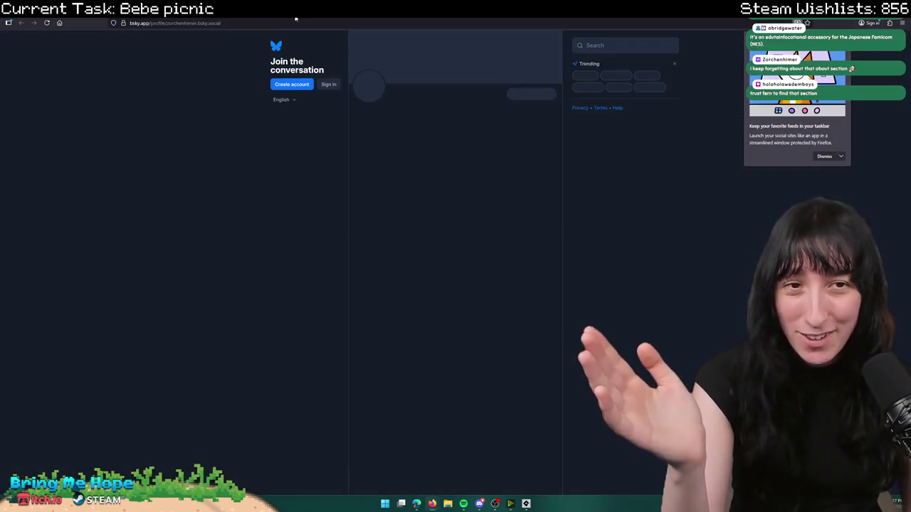
# - Close the Bluesky window and return to the streamer's Twitch About section
pyautogui.click(187, 23)
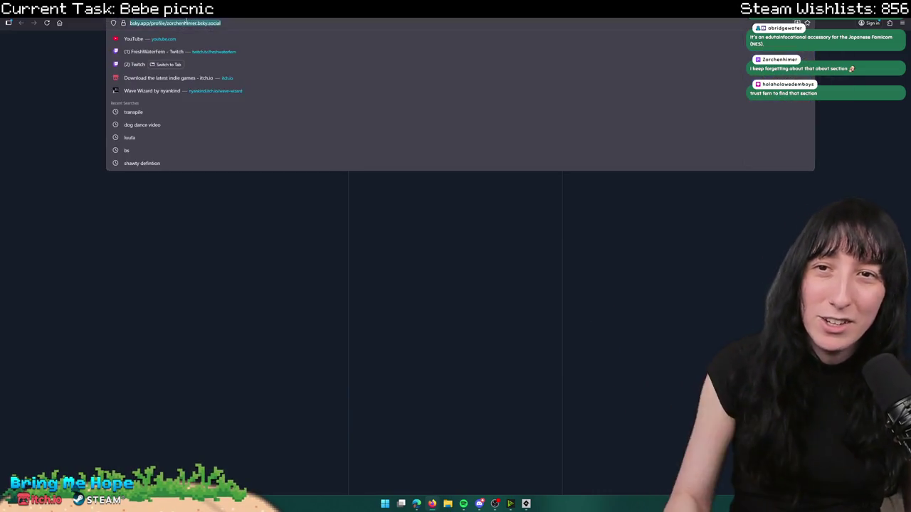
pyautogui.click(185, 65)
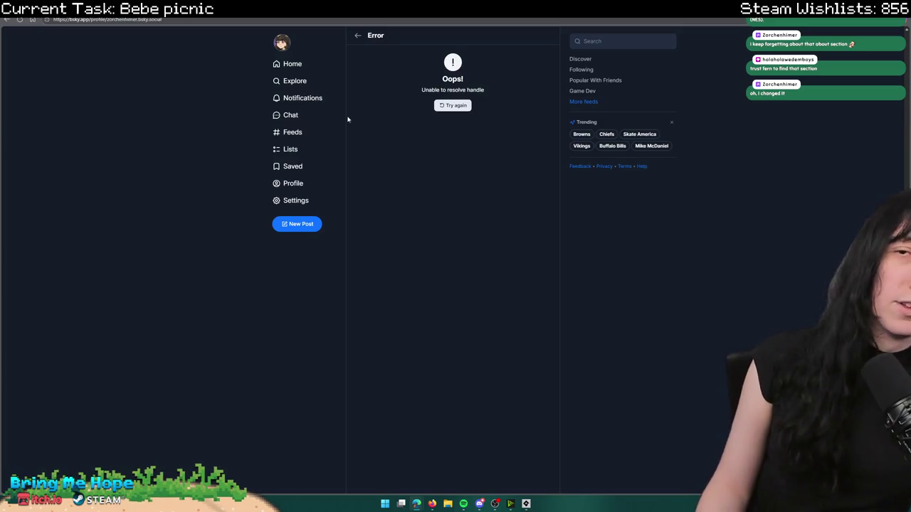
pyautogui.moveTo(104, 21)
pyautogui.mouseDown()
pyautogui.moveTo(390, 335)
pyautogui.moveTo(540, 138)
pyautogui.mouseUp()
pyautogui.scroll(-5, 289, 377)
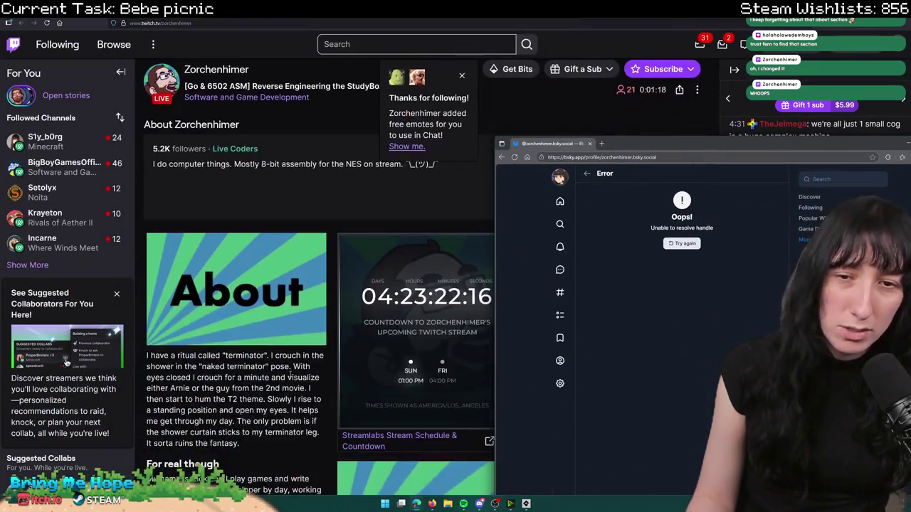
pyautogui.click(394, 169)
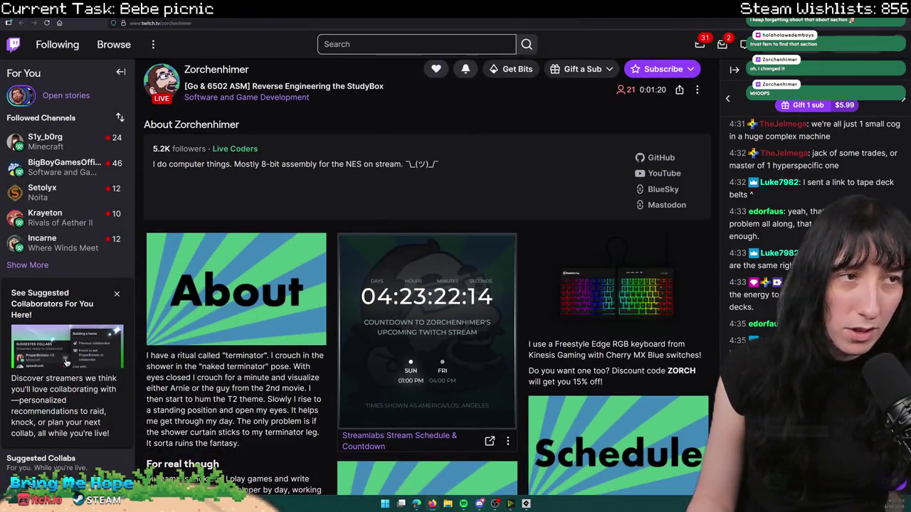
pyautogui.scroll(-5, 432, 209)
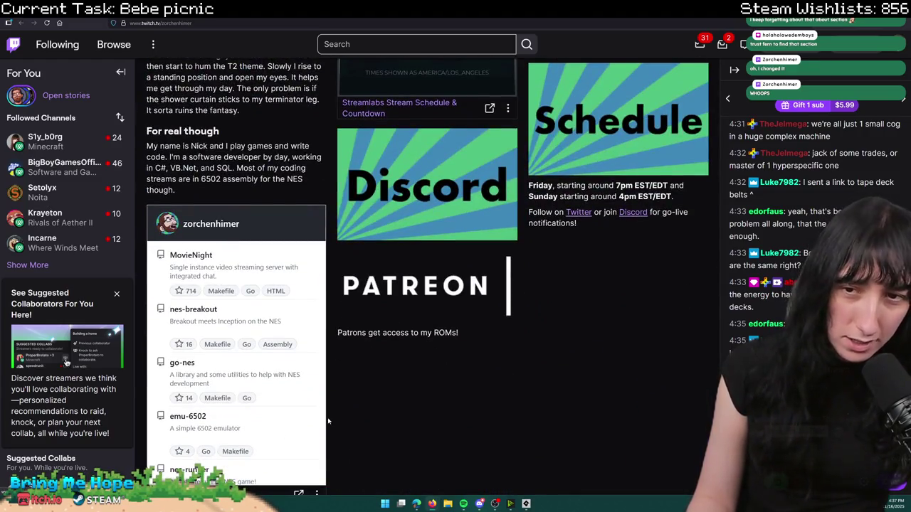
pyautogui.scroll(3, 328, 421)
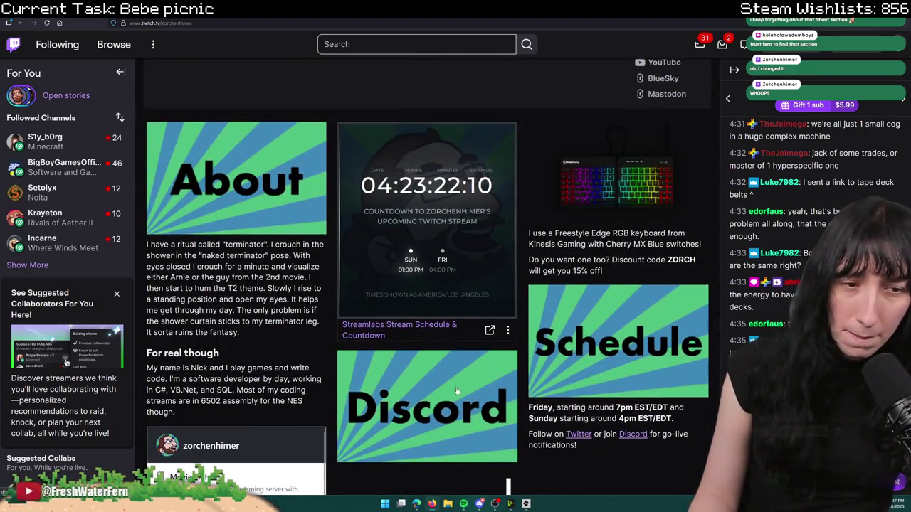
pyautogui.scroll(4, 425, 268)
# - Load the corrected Bluesky profile link from chat and follow the streamer on Bluesky
pyautogui.click(663, 356)
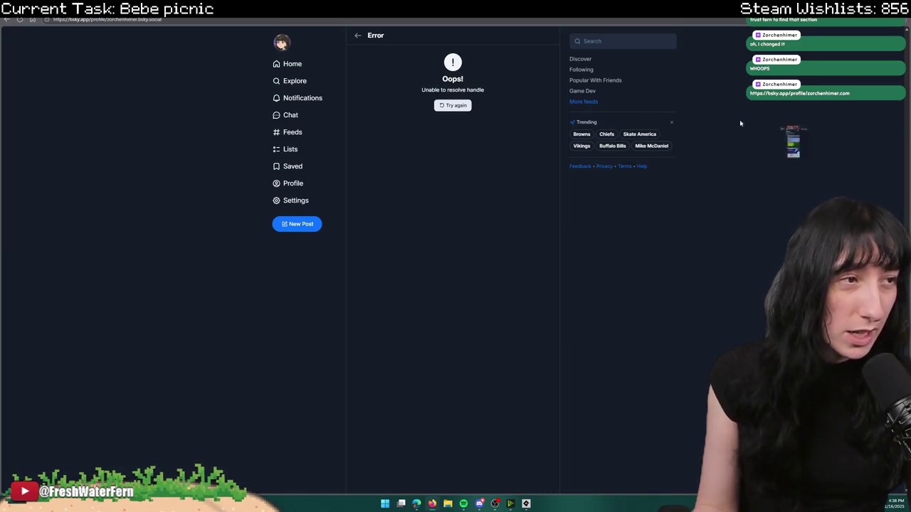
pyautogui.moveTo(790, 148); pyautogui.dragTo(203, 25)
pyautogui.click(134, 24)
pyautogui.press('Return')
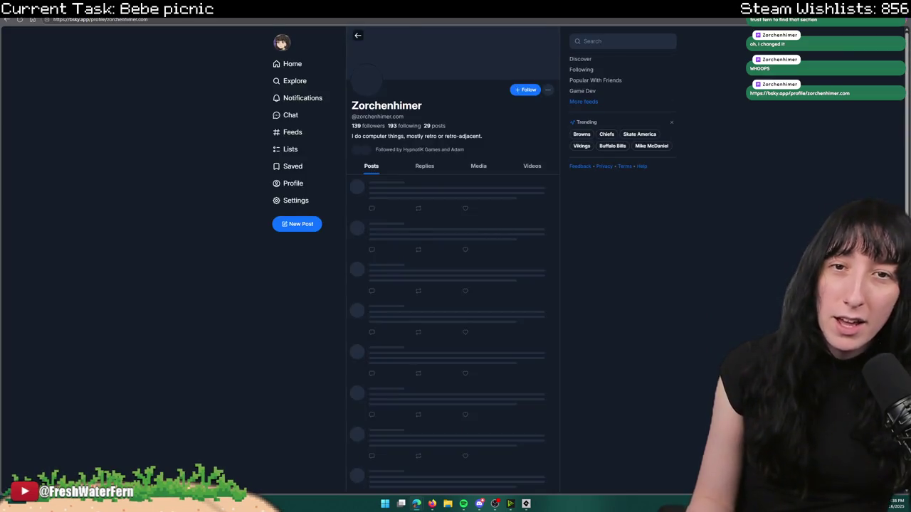
pyautogui.click(524, 89)
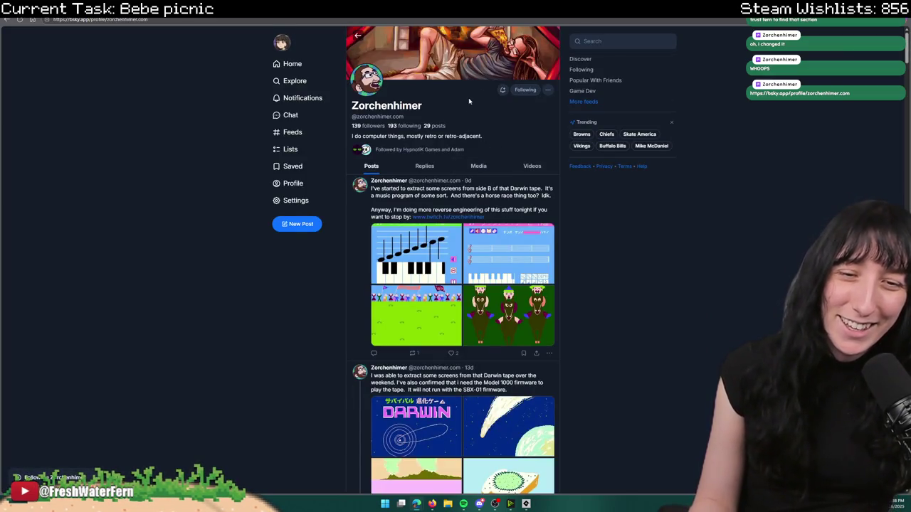
pyautogui.scroll(-10, 469, 102)
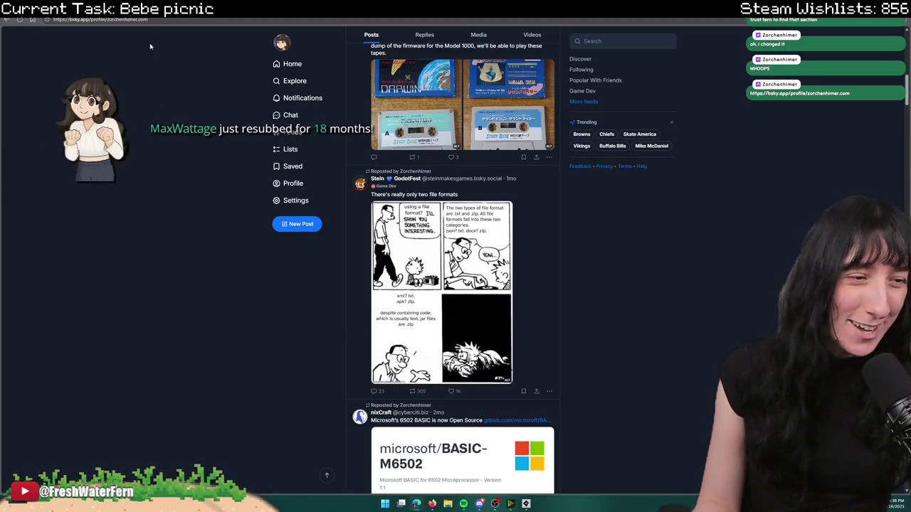
pyautogui.hotkey('alt', 'Tab')
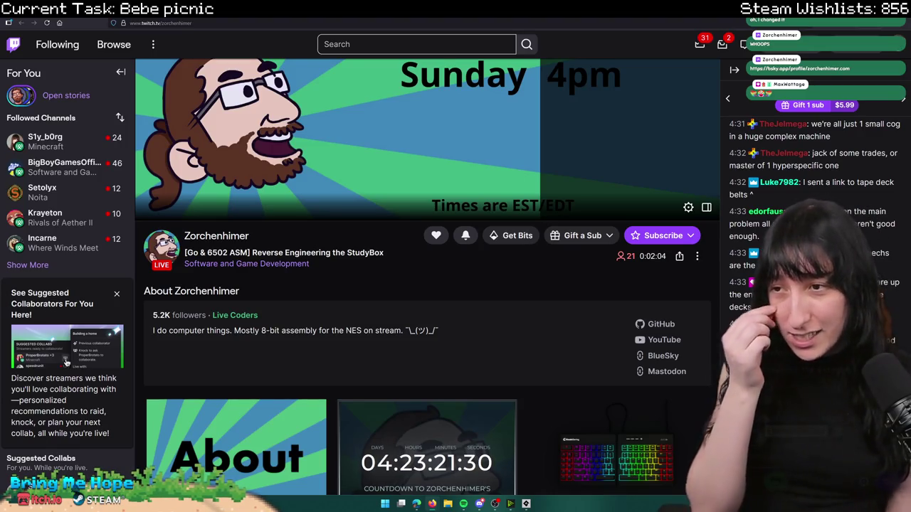
# - Scroll through the rest of the streamer's Twitch About page
pyautogui.scroll(-4, 562, 487)
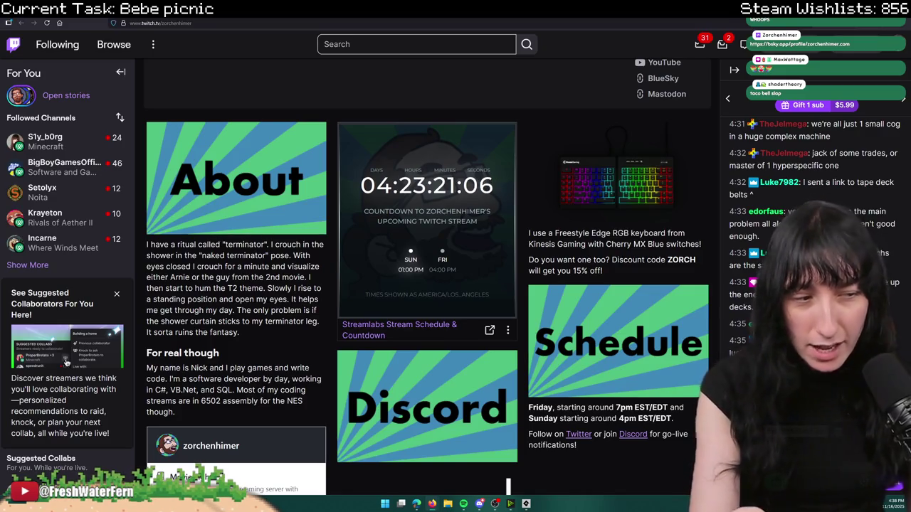
pyautogui.scroll(-5, 348, 363)
pyautogui.scroll(2, 208, 224)
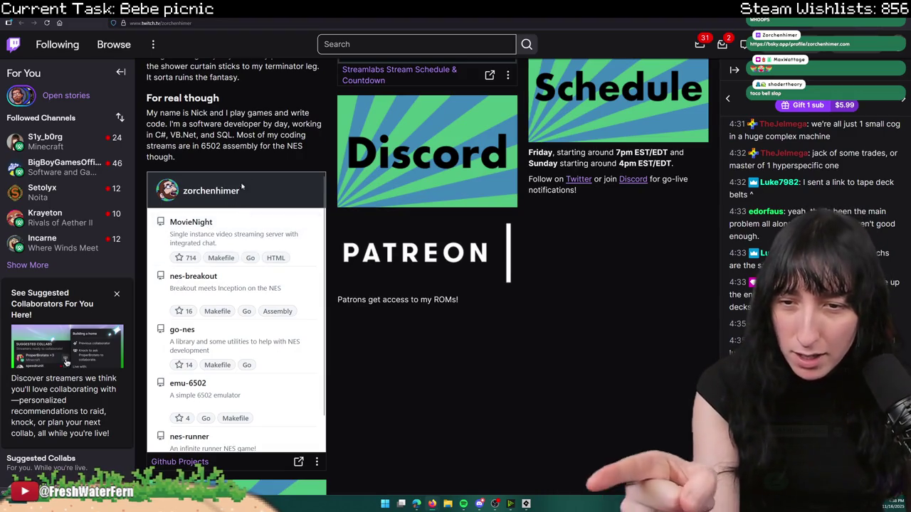
pyautogui.scroll(-1, 235, 306)
pyautogui.scroll(-3, 419, 278)
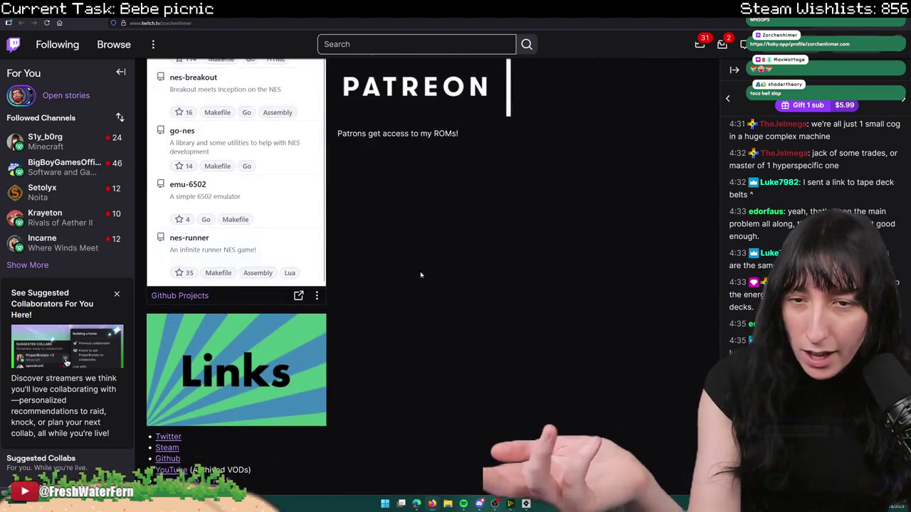
pyautogui.scroll(3, 420, 274)
pyautogui.scroll(-2, 378, 262)
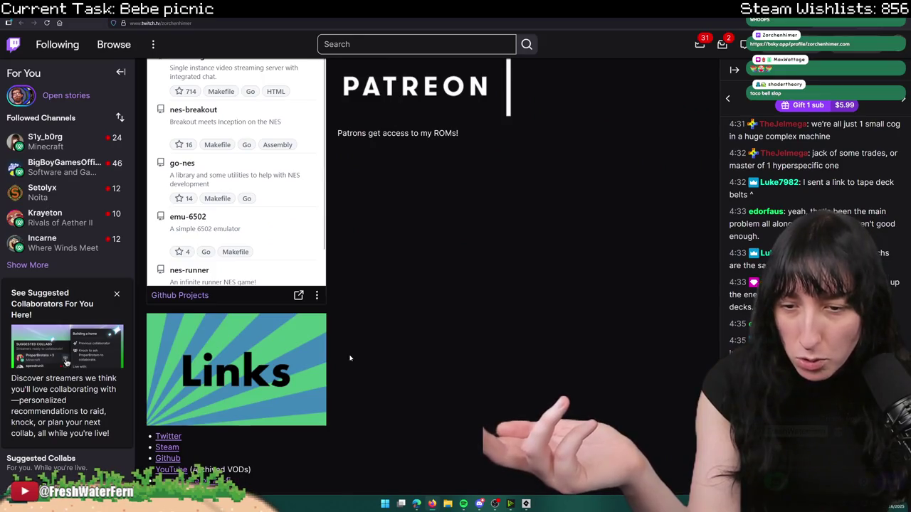
# - View the streamer's linked X profile, return to Twitch, then switch to GameMaker
pyautogui.click(175, 439)
pyautogui.hotkey('alt', 'Left')
pyautogui.scroll(5, 370, 189)
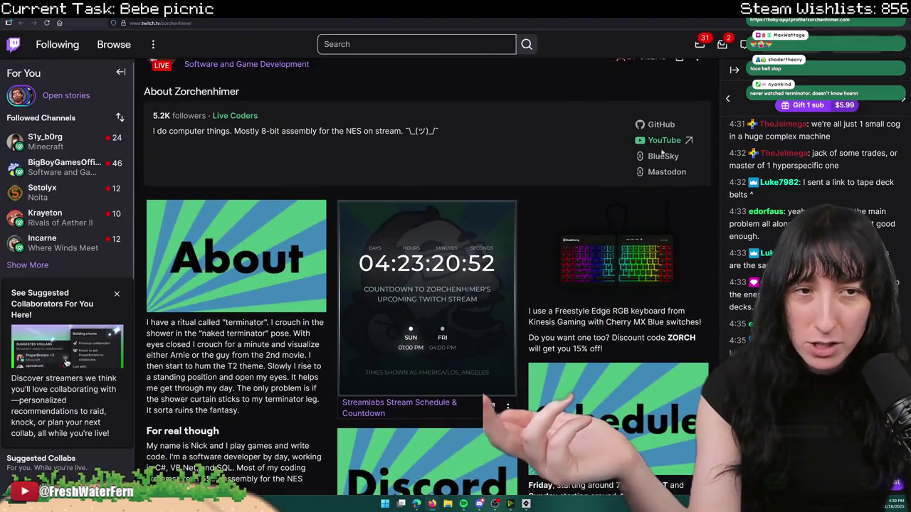
pyautogui.scroll(-5, 370, 189)
pyautogui.scroll(5, 387, 347)
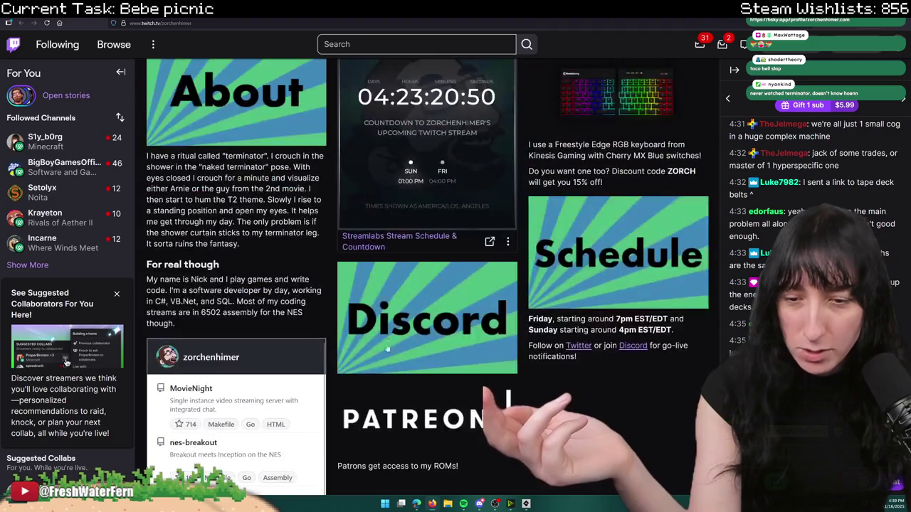
pyautogui.hotkey('alt', 'Right')
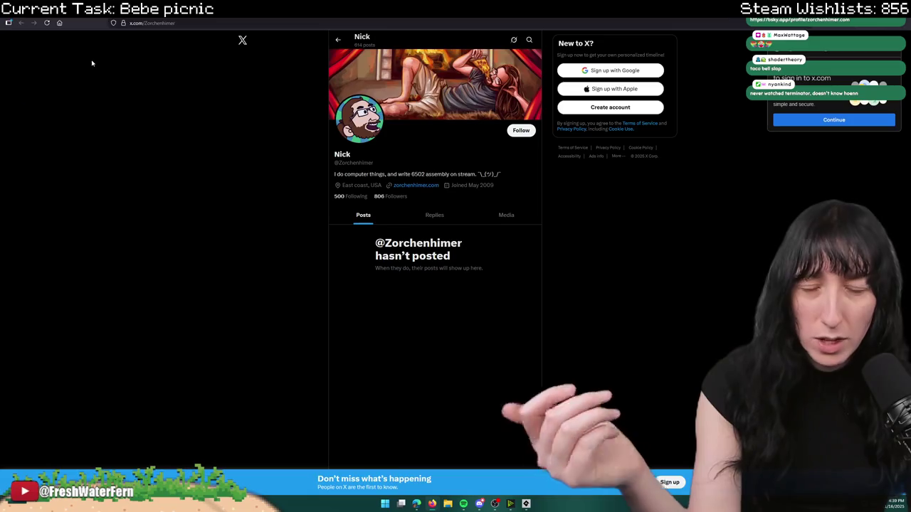
pyautogui.hotkey('alt', 'Left')
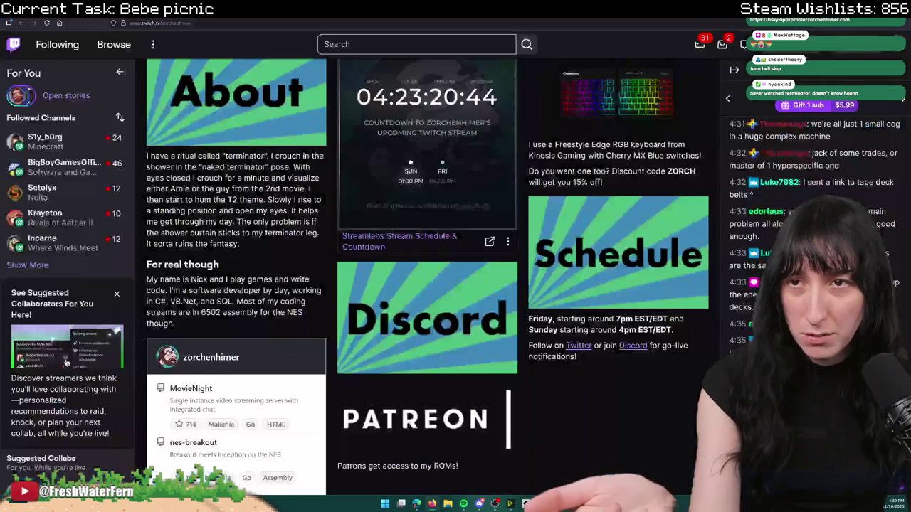
pyautogui.hotkey('alt', 'Tab')
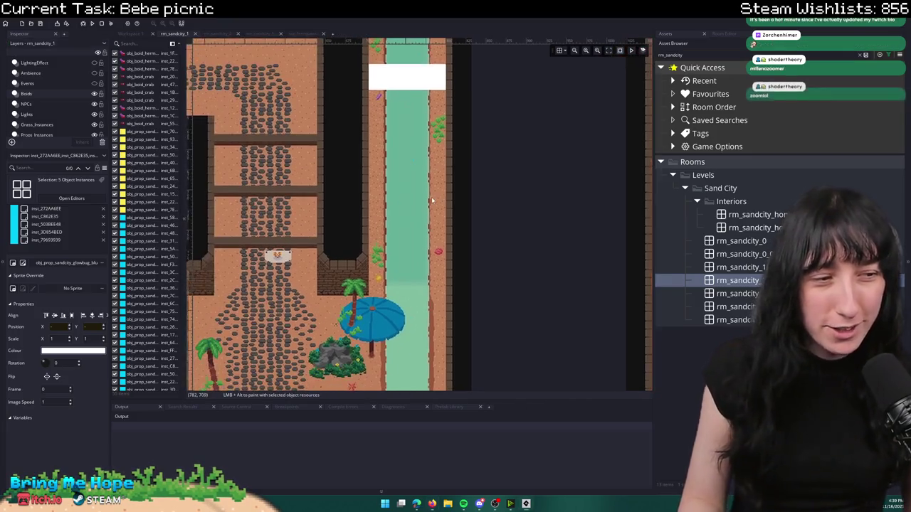
# - Pan over the sand city corridors and lower plaza, then close the rm_sandcity_1 tab
pyautogui.scroll(-2, 431, 197)
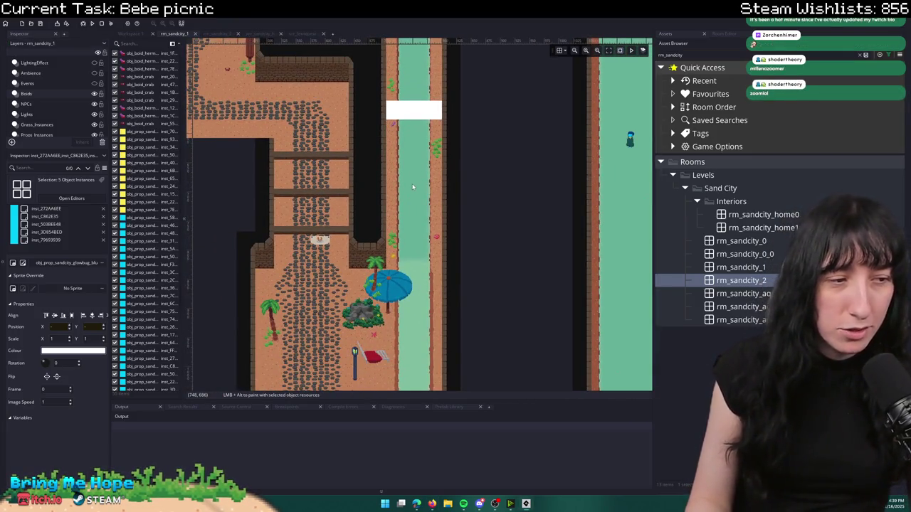
pyautogui.moveTo(456, 258); pyautogui.dragTo(498, 200)
pyautogui.scroll(-2, 479, 266)
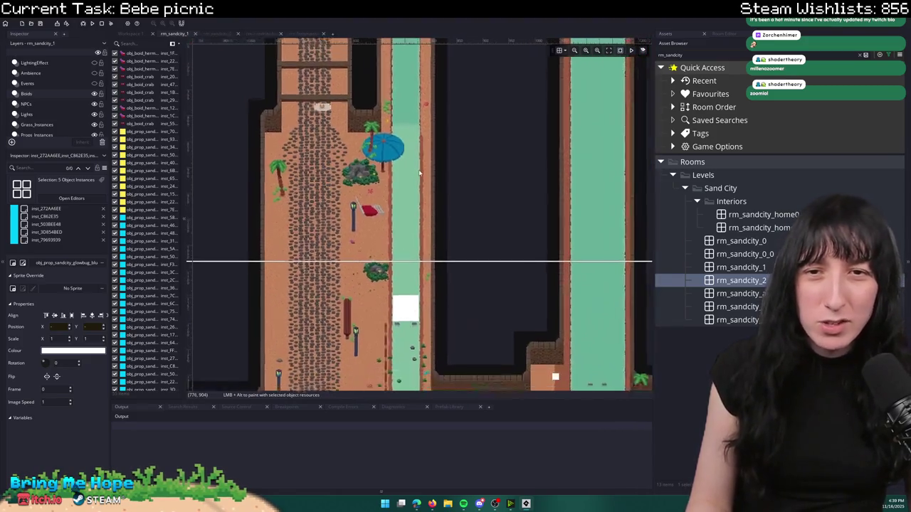
pyautogui.moveTo(489, 127)
pyautogui.mouseDown()
pyautogui.moveTo(441, 49)
pyautogui.moveTo(366, 45)
pyautogui.mouseUp()
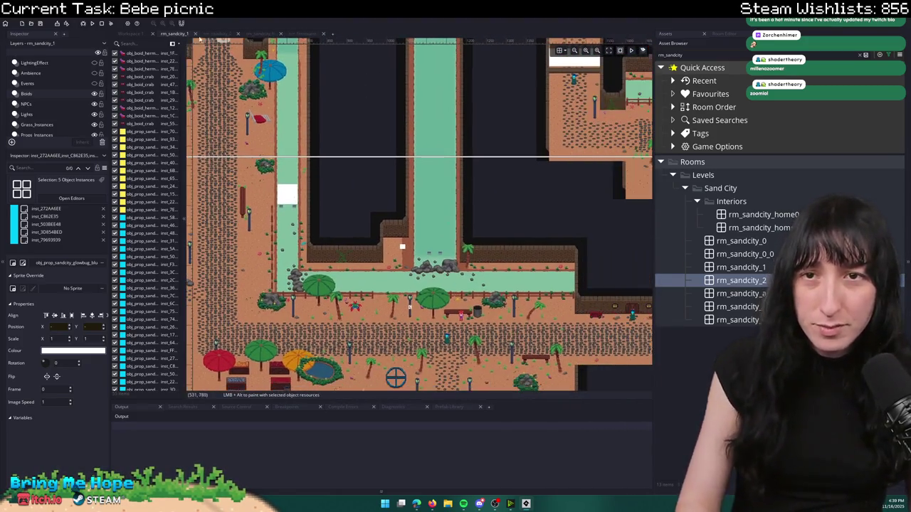
pyautogui.middleClick(178, 36)
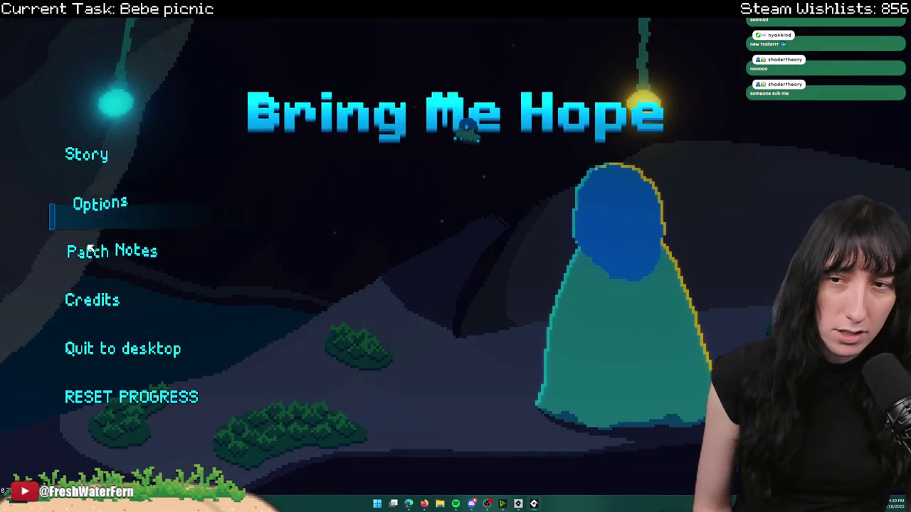
# - Apply Master Volume 0% in the game's Audio options, then open Gameplay options
pyautogui.click(116, 205)
pyautogui.press('Down')
pyautogui.press('Down')
pyautogui.press('Down')
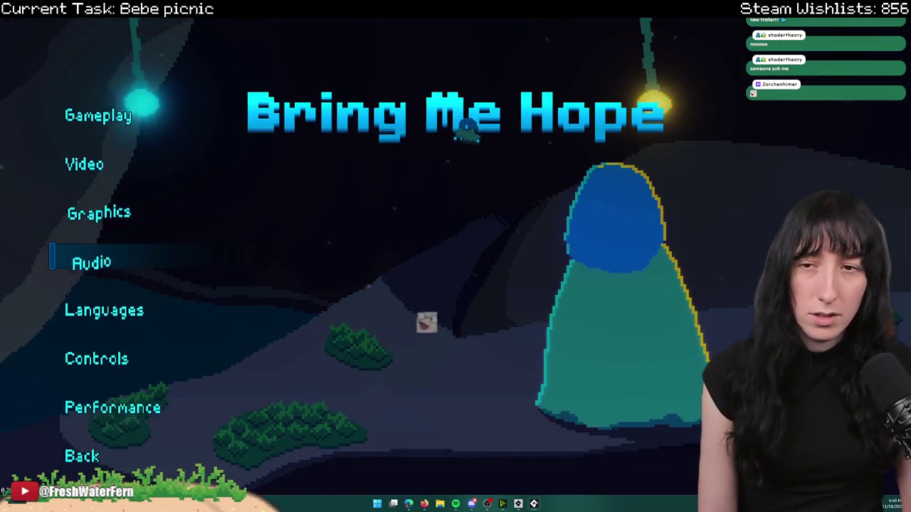
pyautogui.press('Return')
pyautogui.press('Left')
pyautogui.press('Left')
pyautogui.press('Left')
pyautogui.press('Left')
pyautogui.press('Down')
pyautogui.press('Down')
pyautogui.press('Down')
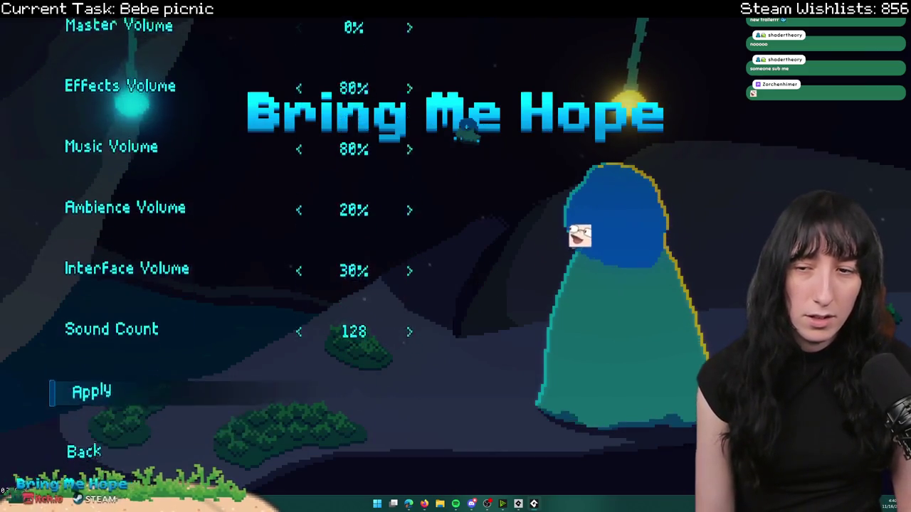
pyautogui.press('Return')
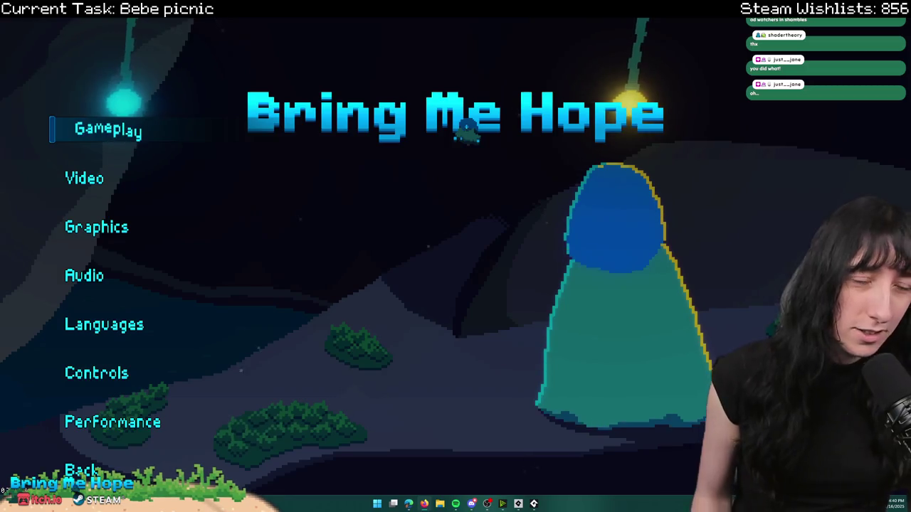
pyautogui.click(131, 132)
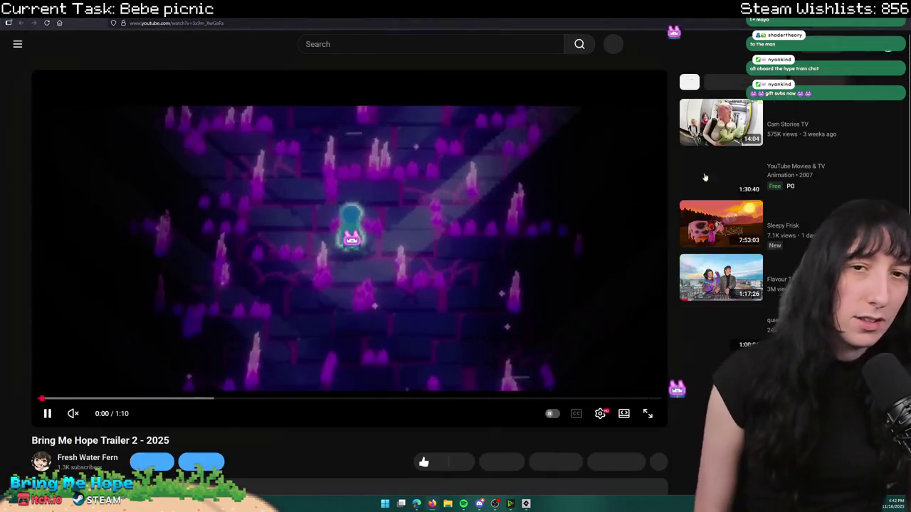
# - Pause the trailer and go back from the stray '+' search to the trailer page
pyautogui.press('space')
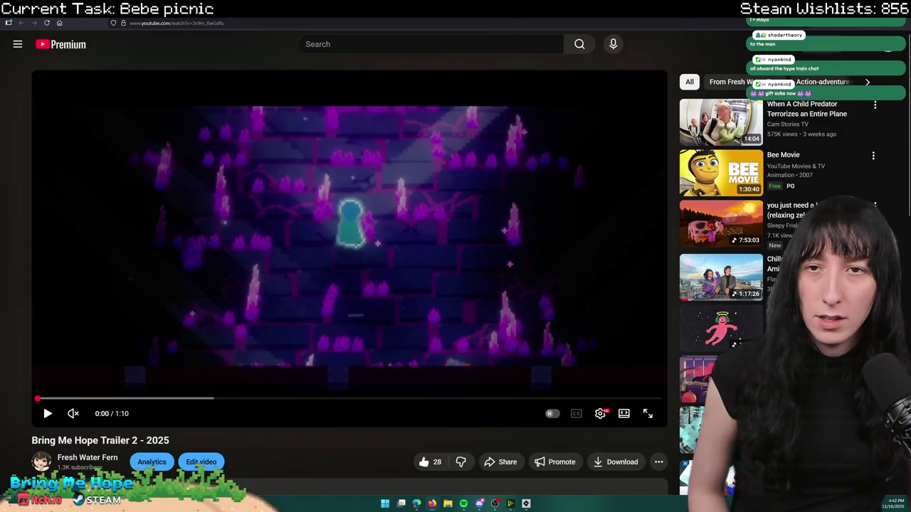
pyautogui.hotkey('ctrl', 'l')
pyautogui.write('+')
pyautogui.press('Return')
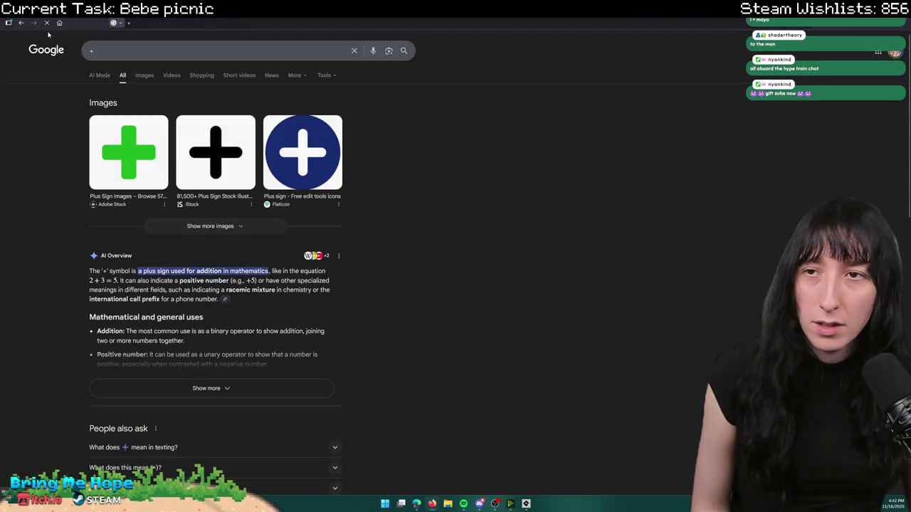
pyautogui.click(21, 24)
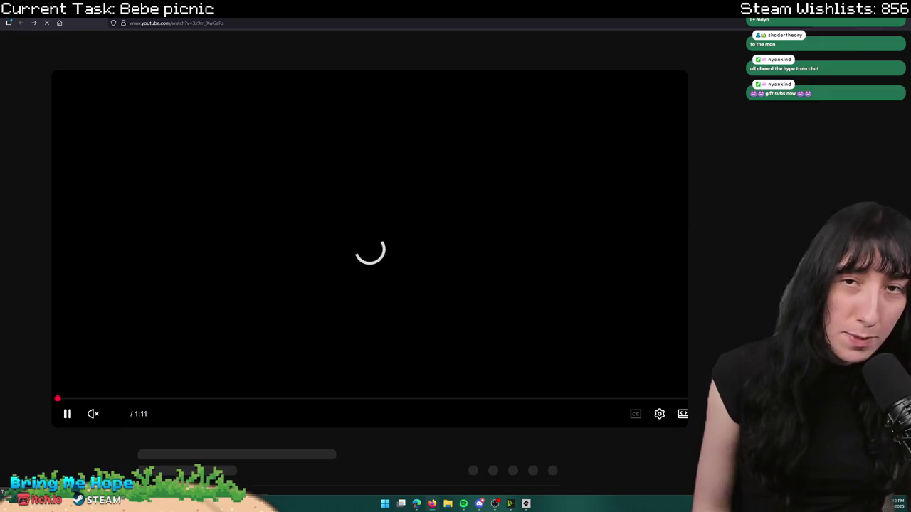
# - Reload the trailer page, pause it at 0:00 and show it full screen
pyautogui.press('space')
pyautogui.click(253, 25)
pyautogui.press('Return')
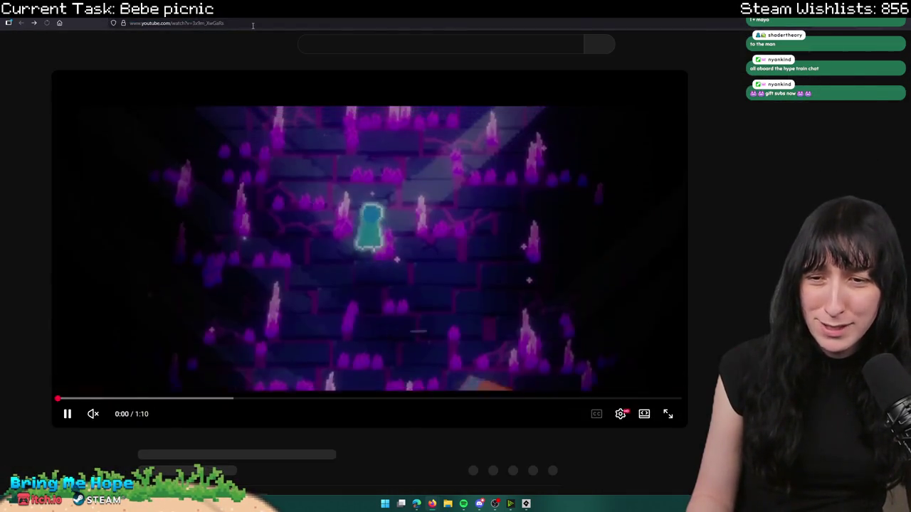
pyautogui.press('space')
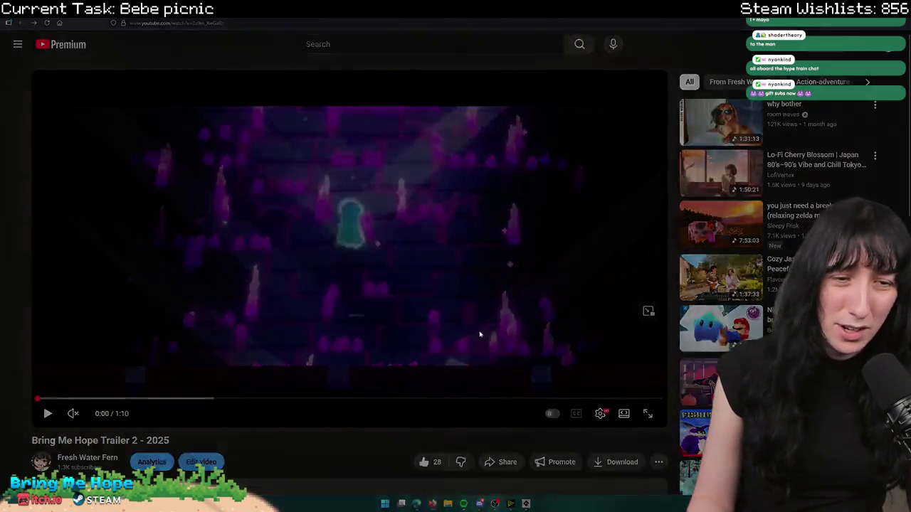
pyautogui.press('f')
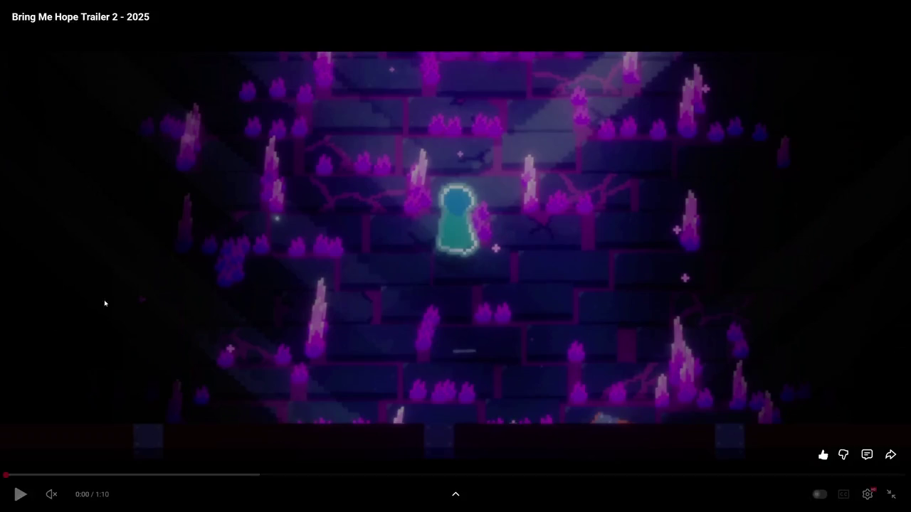
# - Play the Bring Me Hope trailer full screen to its 1:10 end, then exit fullscreen
pyautogui.click(21, 492)
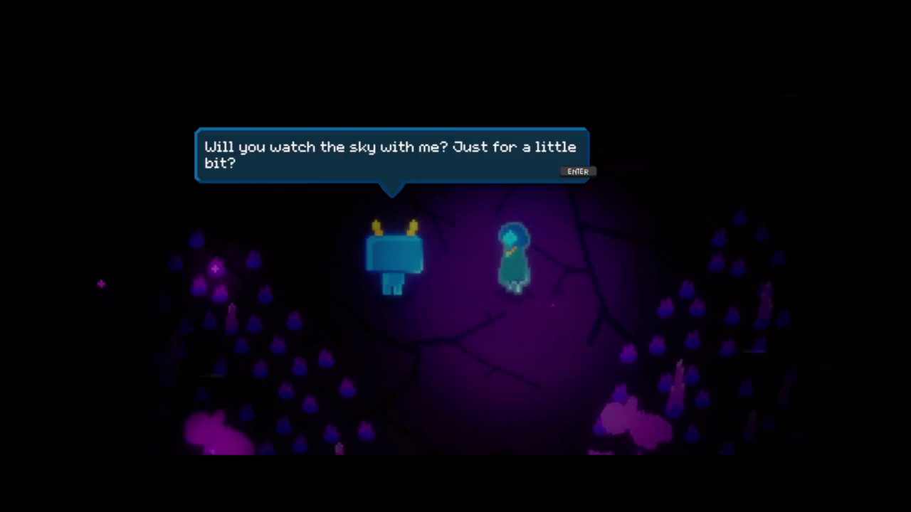
pyautogui.press('Return')
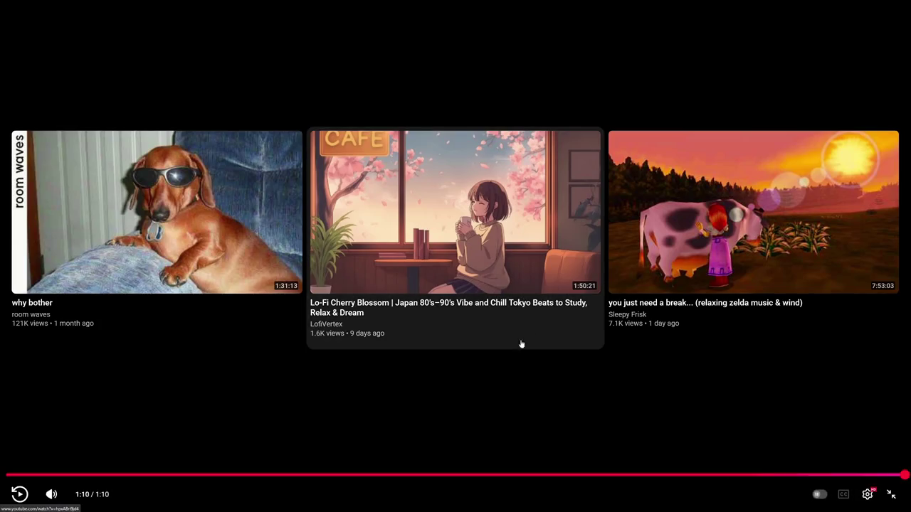
pyautogui.press('Escape')
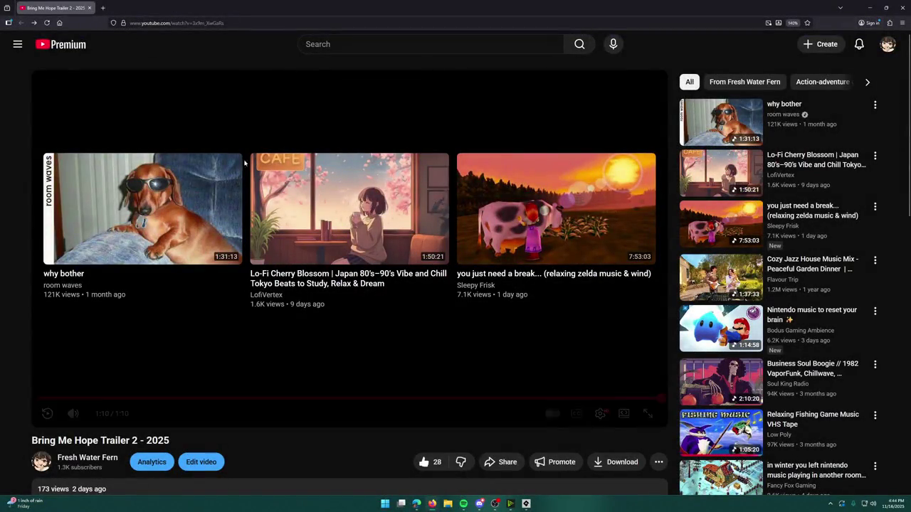
# - Rewind the trailer to 0:00, pause it, and switch back to GameMaker
pyautogui.moveTo(84, 386); pyautogui.dragTo(44, 398)
pyautogui.press('space')
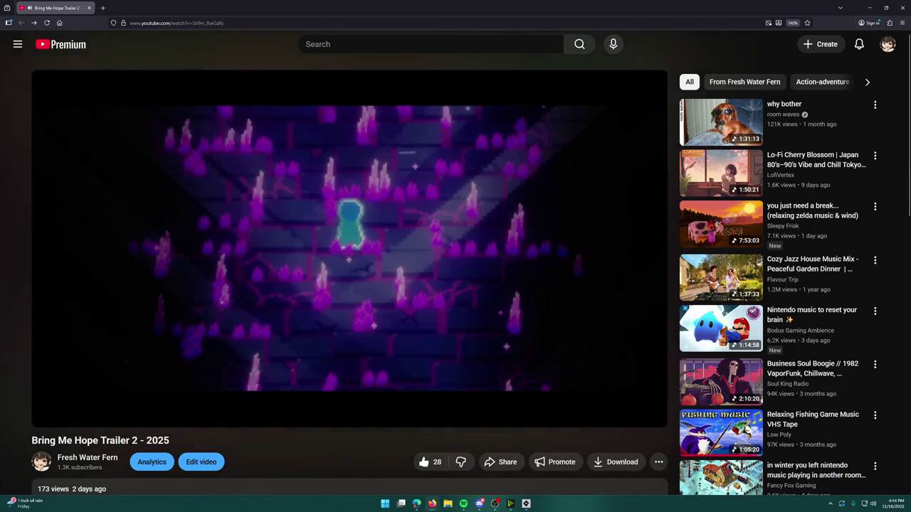
pyautogui.hotkey('alt', 'Tab')
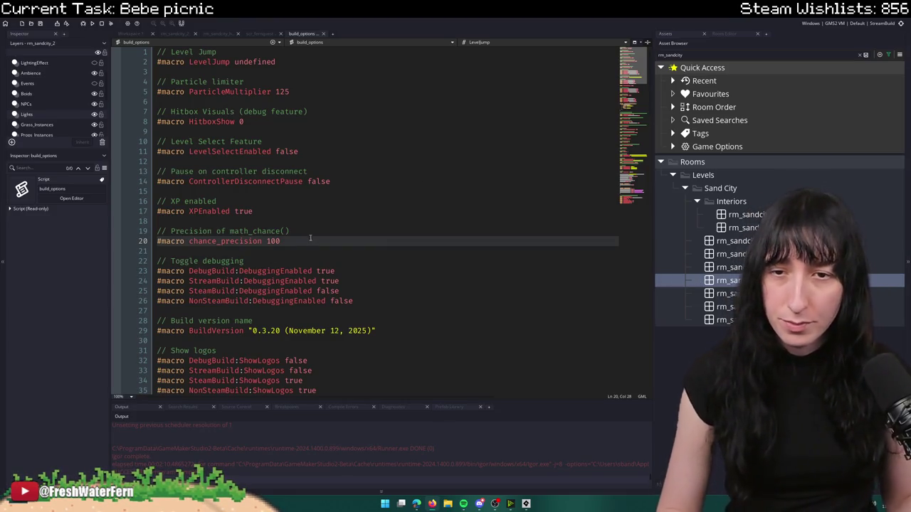
# - Review the ControllerDisconnectPause, XPEnabled and SplashIsSkippable settings, then move below the Steam function
pyautogui.click(357, 181)
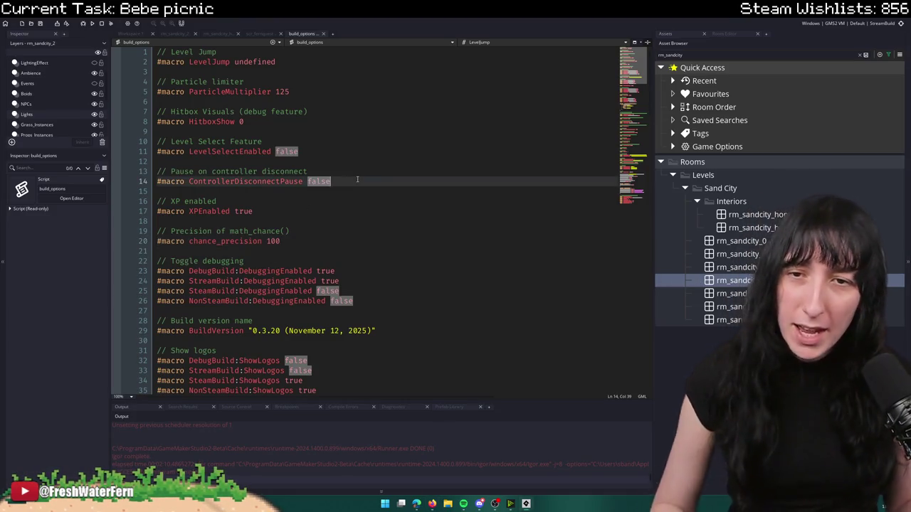
pyautogui.click(340, 212)
pyautogui.scroll(-10, 370, 186)
pyautogui.scroll(5, 385, 171)
pyautogui.scroll(-4, 398, 157)
pyautogui.scroll(4, 412, 148)
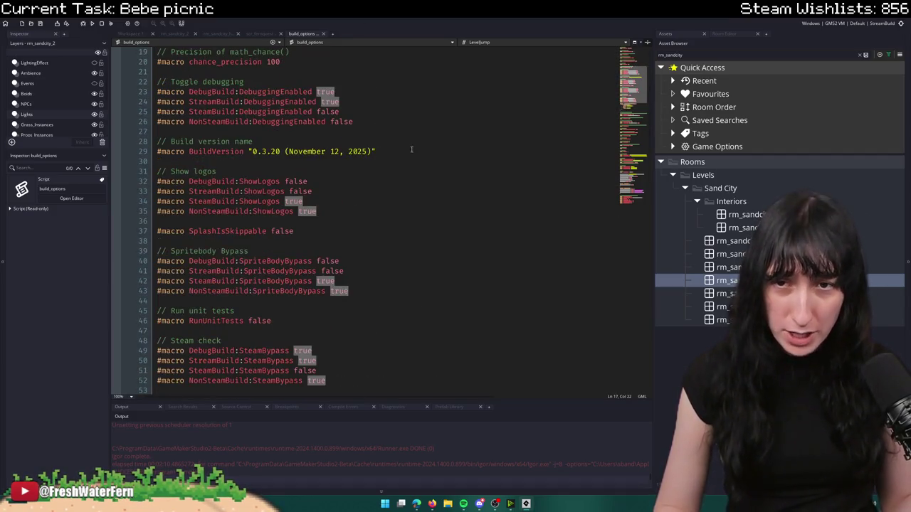
pyautogui.click(376, 221)
pyautogui.click(356, 232)
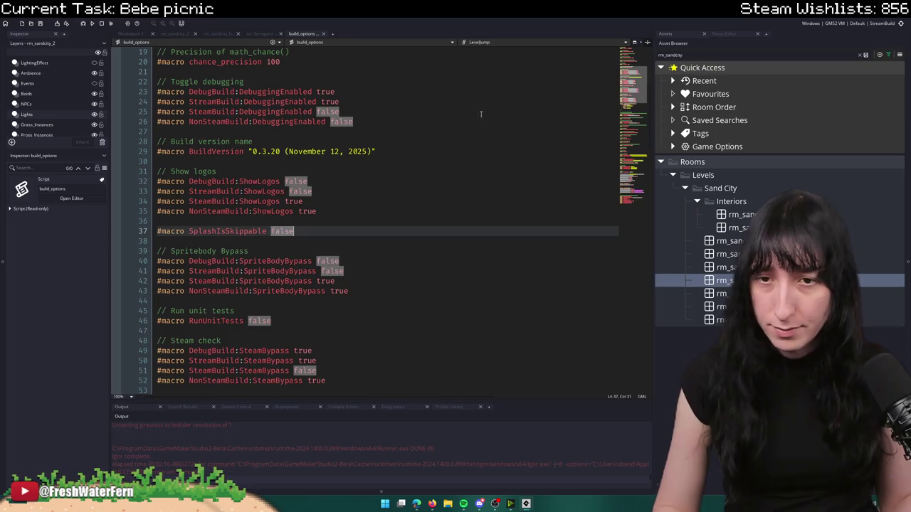
pyautogui.scroll(-2, 281, 263)
pyautogui.scroll(-4, 304, 217)
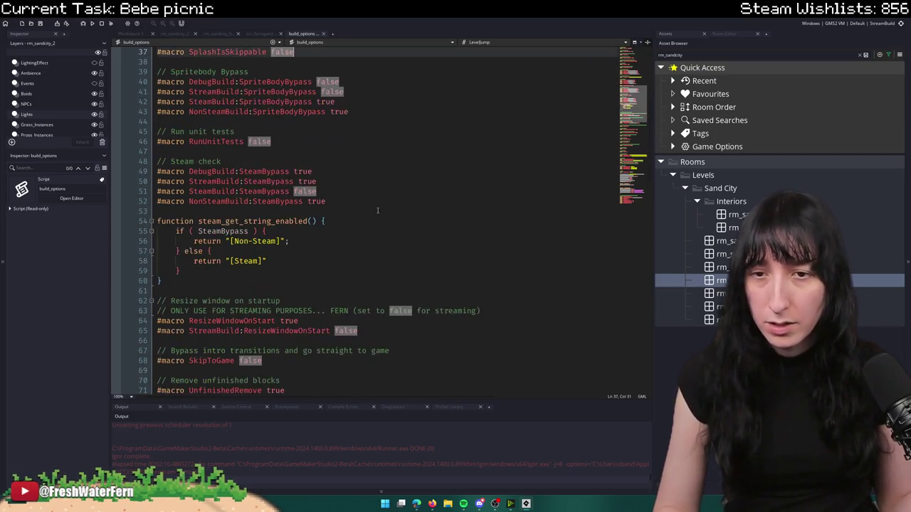
pyautogui.click(349, 263)
pyautogui.scroll(-4, 322, 275)
pyautogui.click(324, 181)
pyautogui.click(325, 171)
# - Add a '// Skip levelup dialogue' comment with a '#macro SkillExample' line beneath it
pyautogui.press('Return')
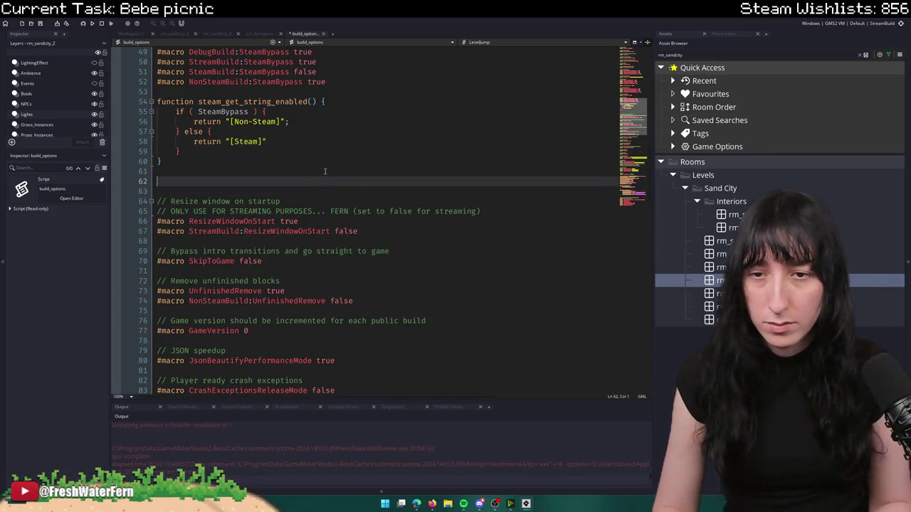
pyautogui.write('// Skip')
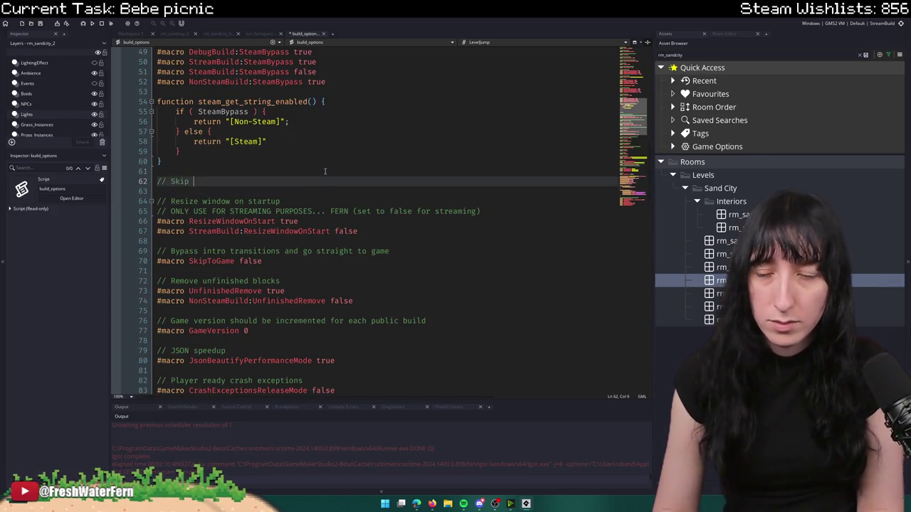
pyautogui.press('BackSpace')
pyautogui.press('BackSpace')
pyautogui.press('BackSpace')
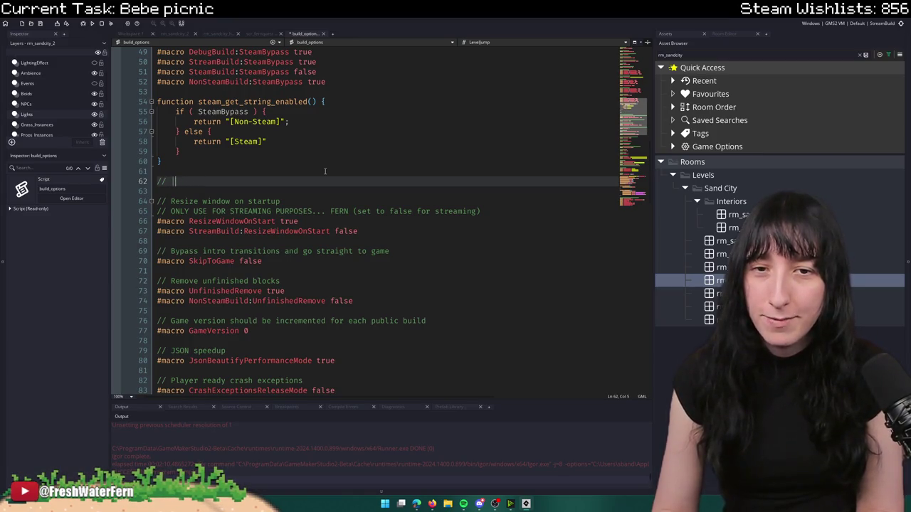
pyautogui.write('Skip o')
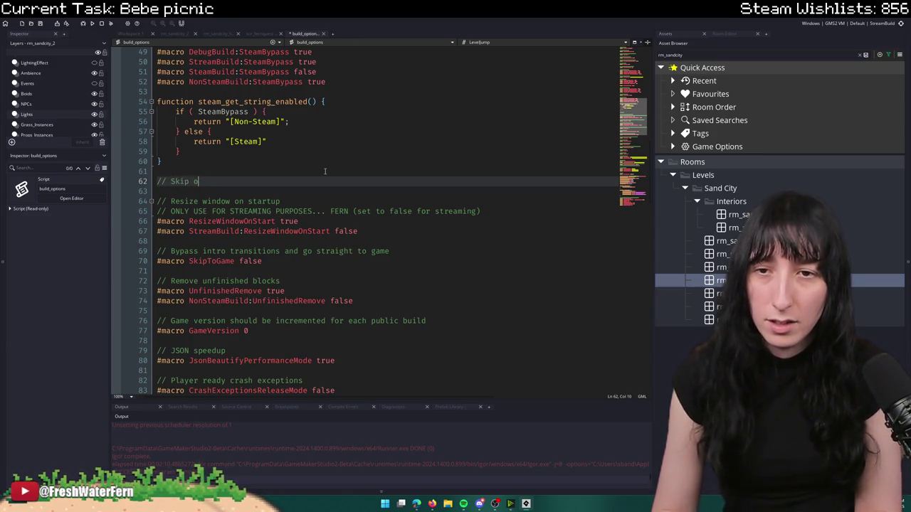
pyautogui.write('levelup dialogue')
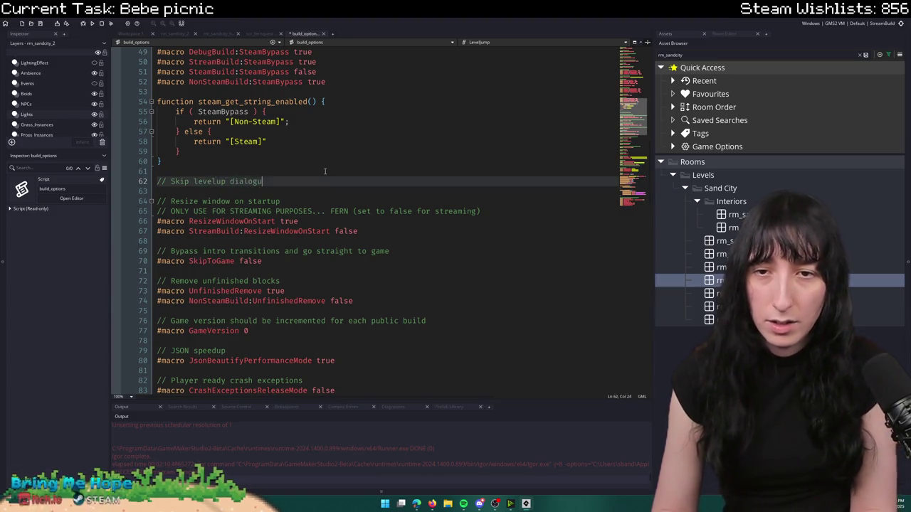
pyautogui.press('Return')
pyautogui.write('#macro LevelUpdatek')
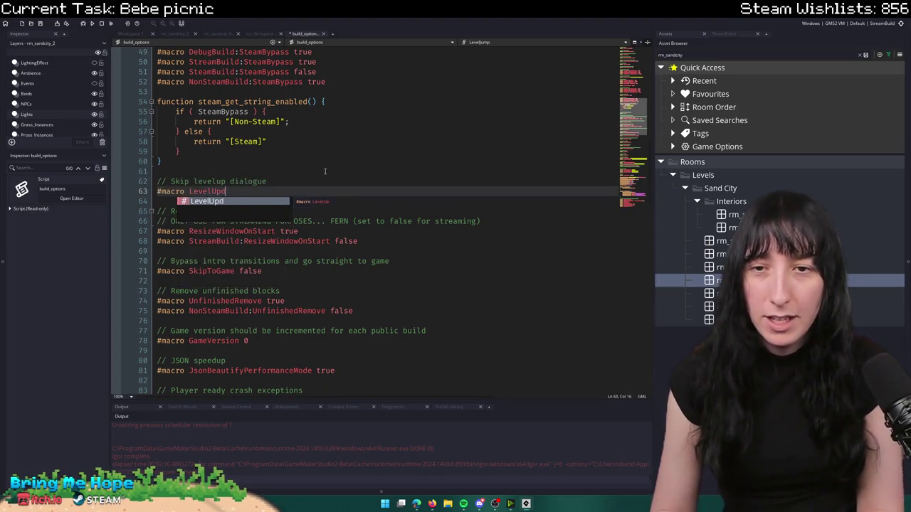
pyautogui.press('BackSpace')
pyautogui.press('BackSpace')
pyautogui.press('BackSpace')
pyautogui.write('SkillMenu')
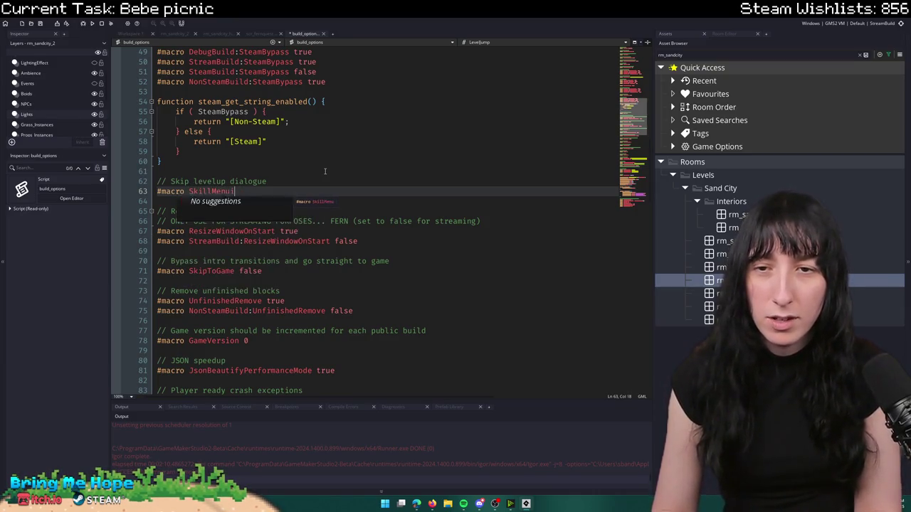
pyautogui.press('BackSpace')
pyautogui.press('BackSpace')
pyautogui.press('BackSpace')
pyautogui.write('Disp')
pyautogui.press('BackSpace')
pyautogui.press('BackSpace')
pyautogui.press('BackSpace')
pyautogui.write('Ex')
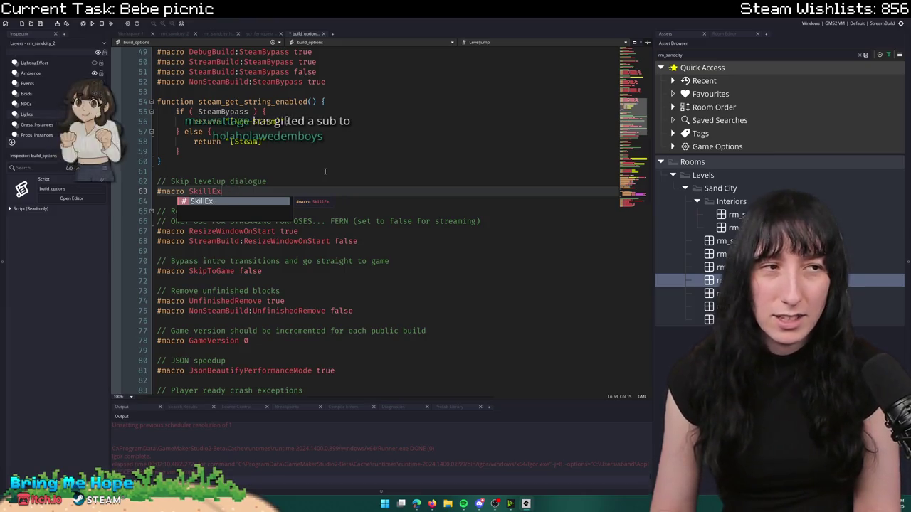
pyautogui.write('ample')
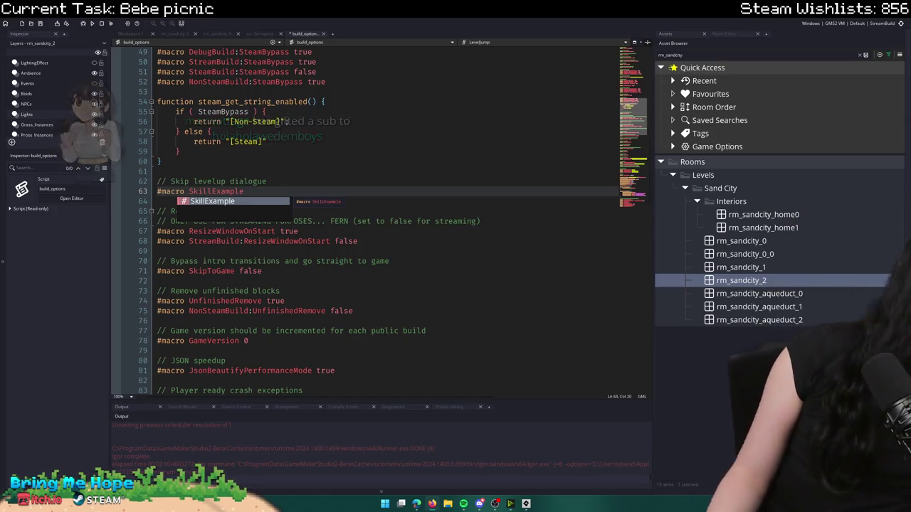
pyautogui.click(368, 190)
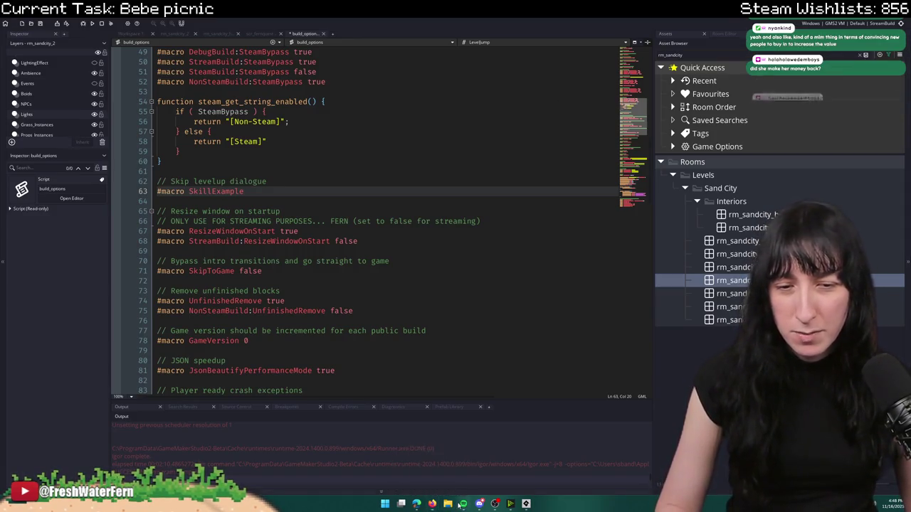
# - Leave the #macro SkillExample line untouched and switch over to Spotify
pyautogui.click(463, 504)
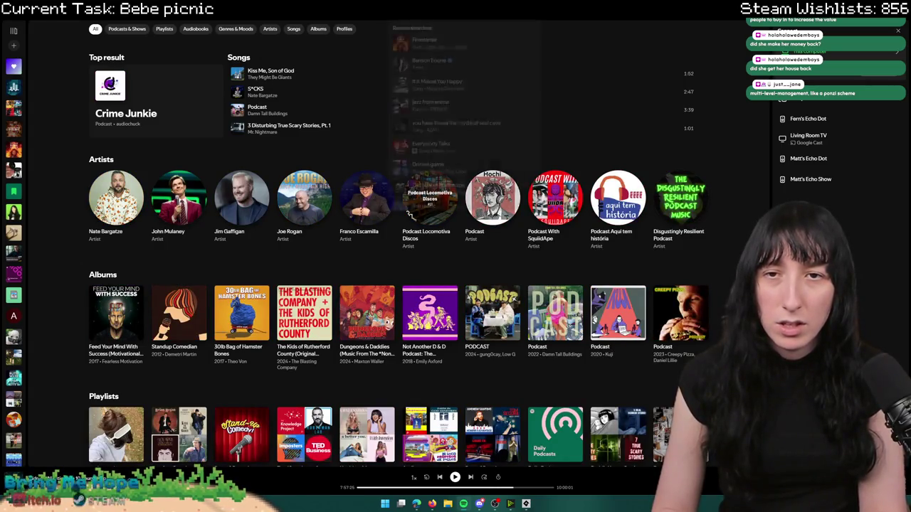
# - Scroll through Spotify's recent searches list, then close it
pyautogui.scroll(-1, 463, 137)
pyautogui.scroll(-5, 464, 136)
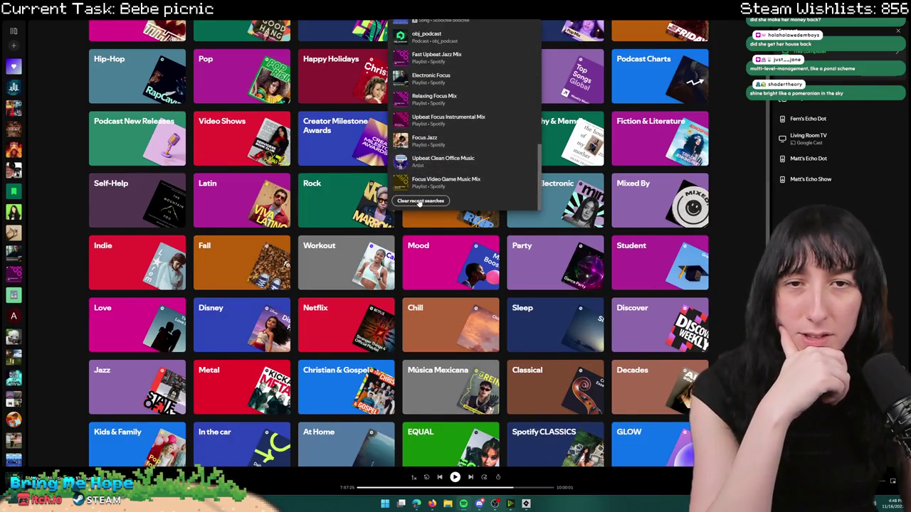
pyautogui.scroll(5, 496, 123)
pyautogui.scroll(4, 496, 123)
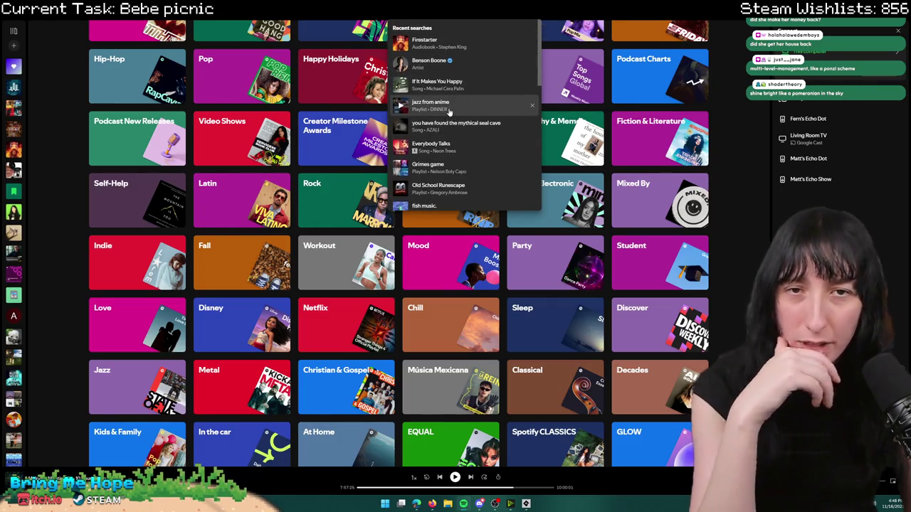
pyautogui.click(596, 17)
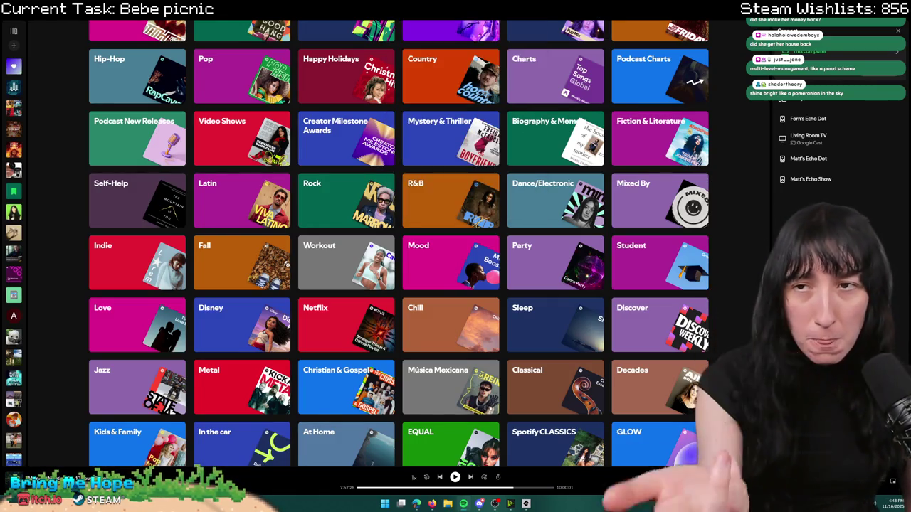
# - Scroll the Browse all category grid, then return to GameMaker
pyautogui.scroll(-3, 26, 367)
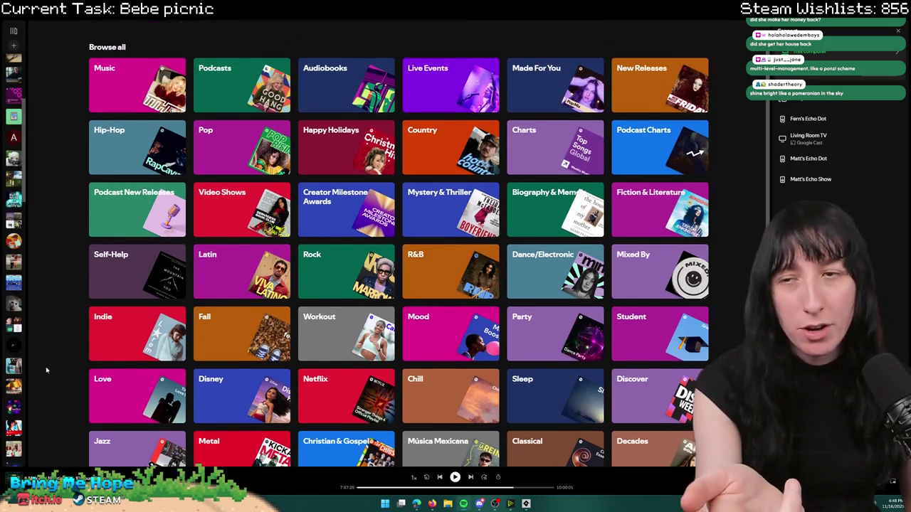
pyautogui.scroll(1, 398, 257)
pyautogui.scroll(1, 15, 285)
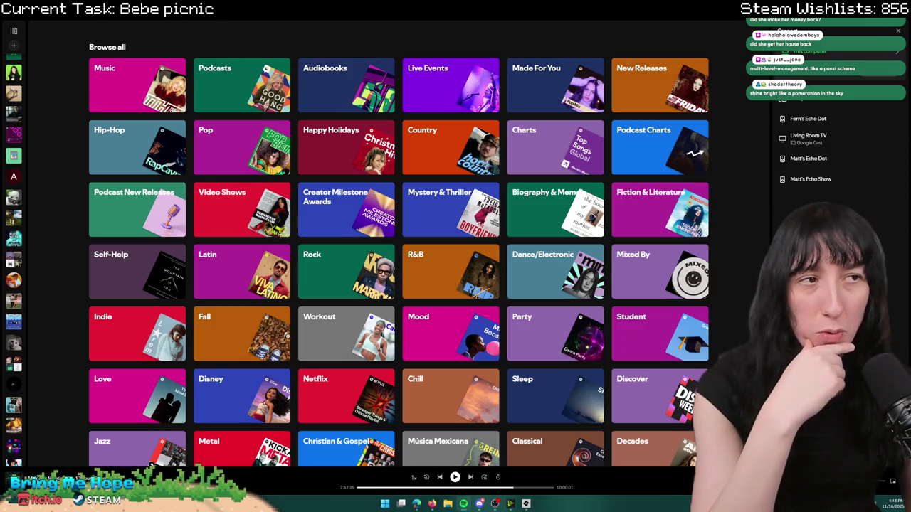
pyautogui.hotkey('alt', 'F4')
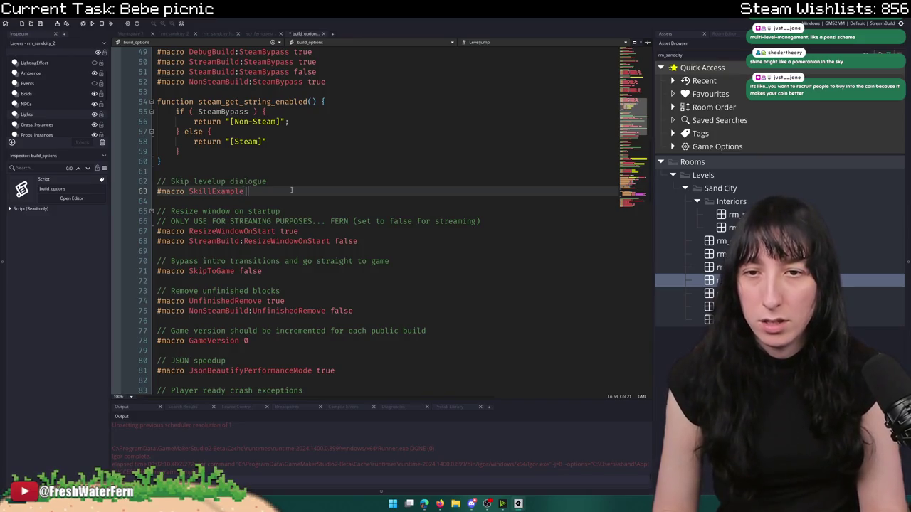
# - Change line 63 to '#macro SkillExampleSkip true'
pyautogui.write('kip 0')
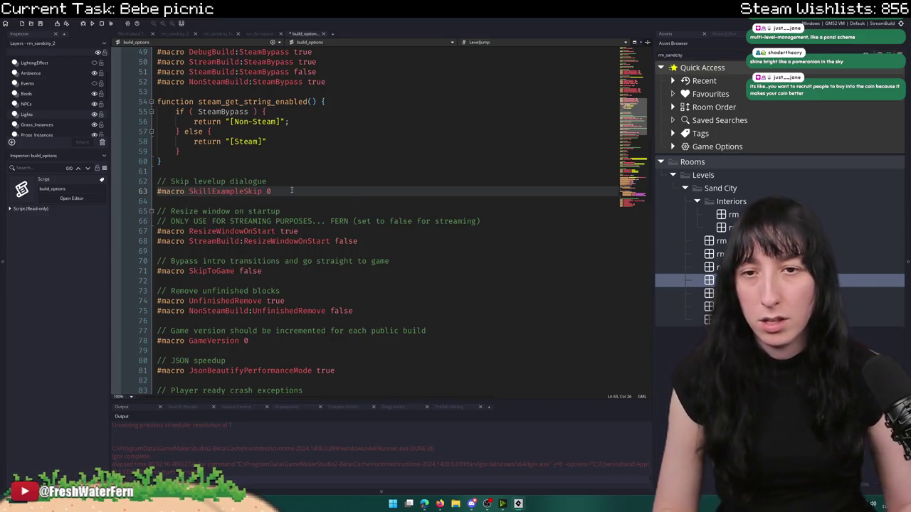
pyautogui.doubleClick(250, 191)
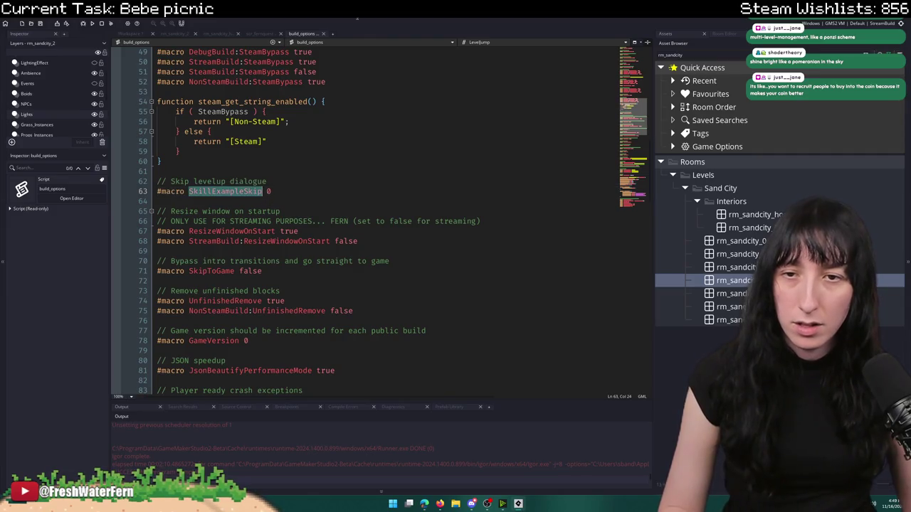
pyautogui.click(281, 192)
pyautogui.press('BackSpace')
pyautogui.write('true;')
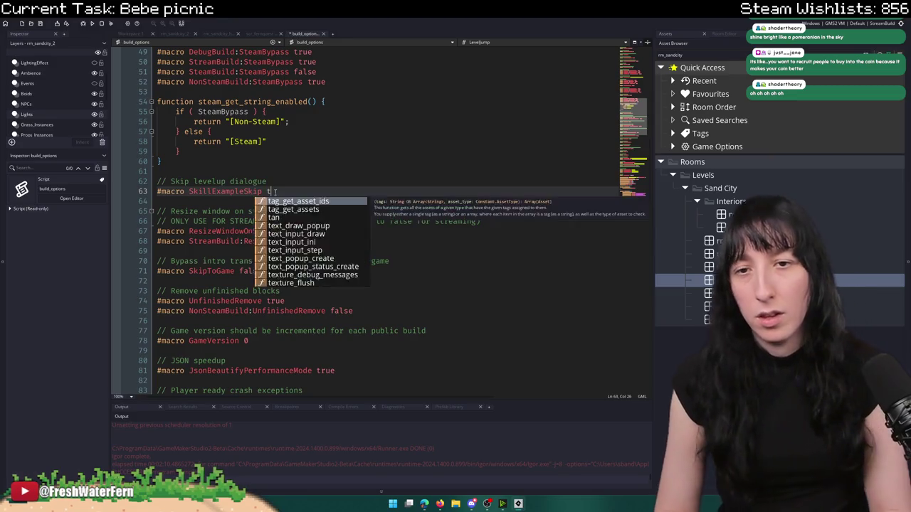
pyautogui.press('BackSpace')
# - Add a line below: '#macro SteamBuild:SkillExampleSkip false'
pyautogui.press('Return')
pyautogui.write('#macro SteamBuild:')
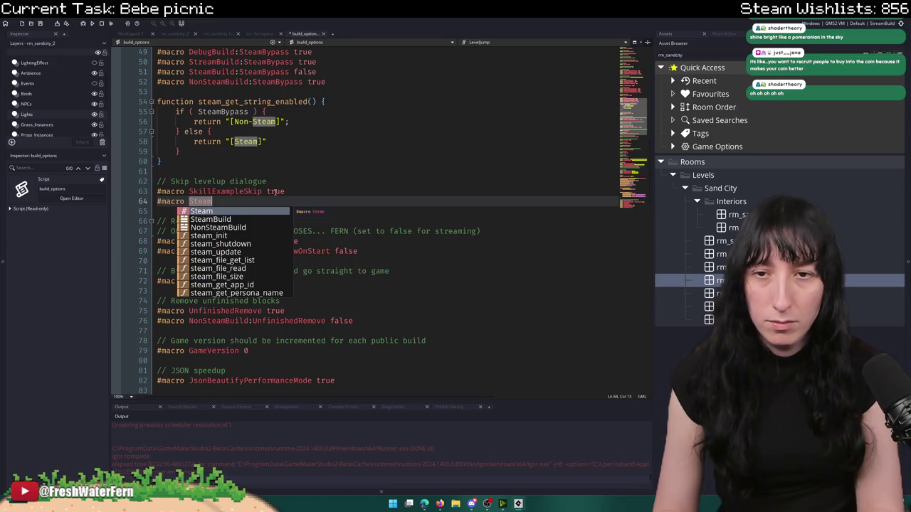
pyautogui.write('fa')
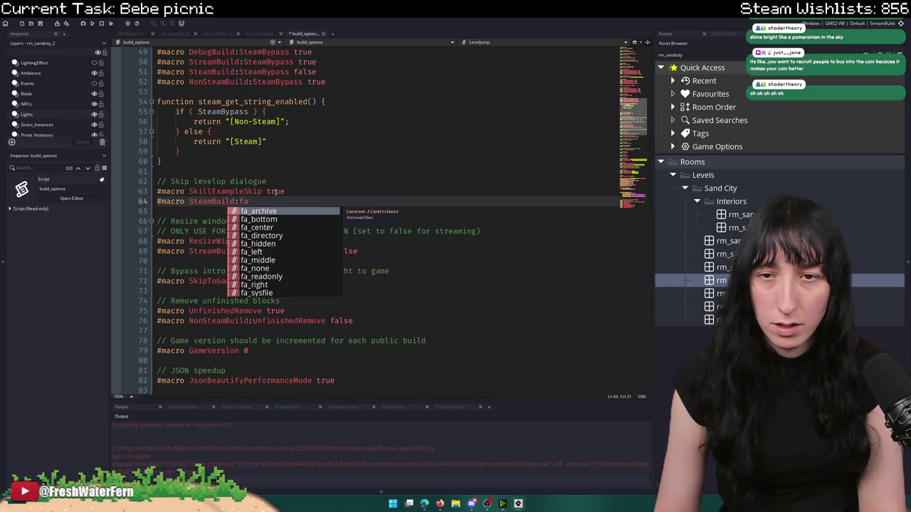
pyautogui.press('BackSpace')
pyautogui.press('BackSpace')
pyautogui.doubleClick(243, 191)
pyautogui.hotkey('ctrl', 'c')
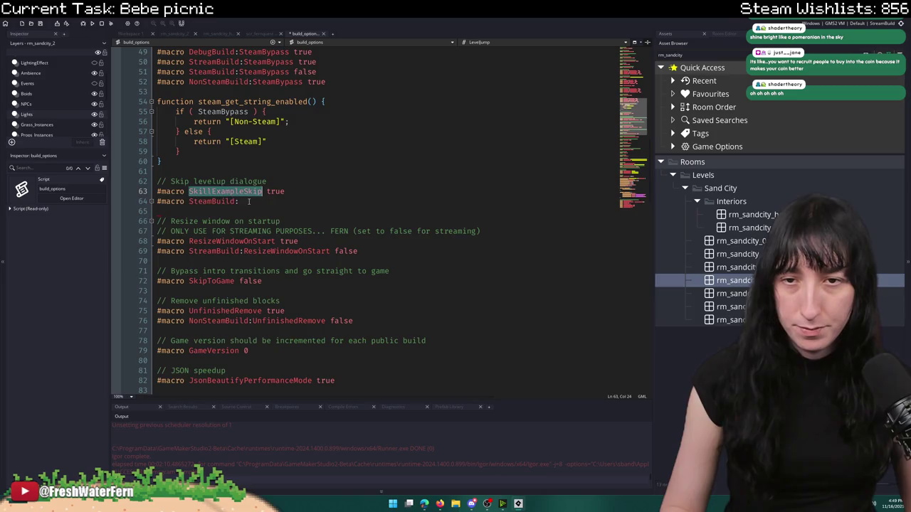
pyautogui.click(243, 202)
pyautogui.hotkey('ctrl', 'v')
pyautogui.write('fal')
pyautogui.press('Return')
# - Duplicate that line as '#macro NonSteamBuild:SkillExampleSkip false'
pyautogui.hotkey('ctrl', 'd')
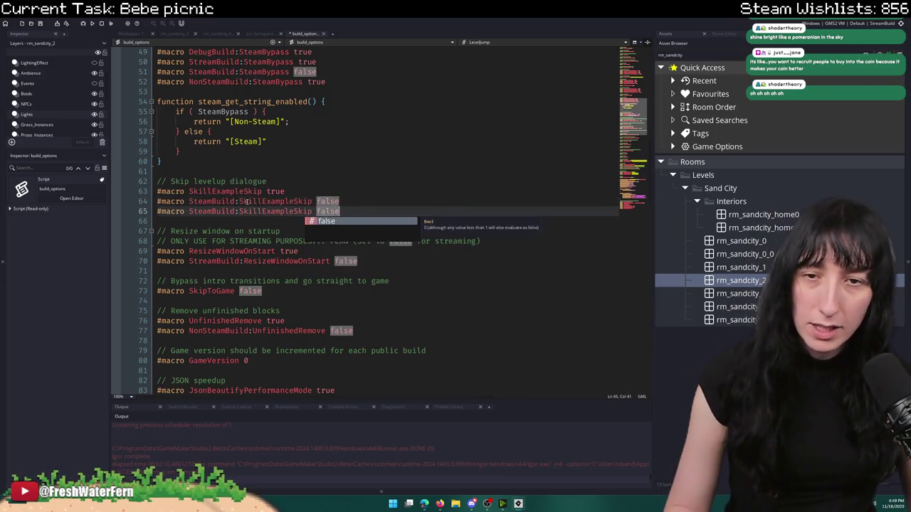
pyautogui.click(227, 212)
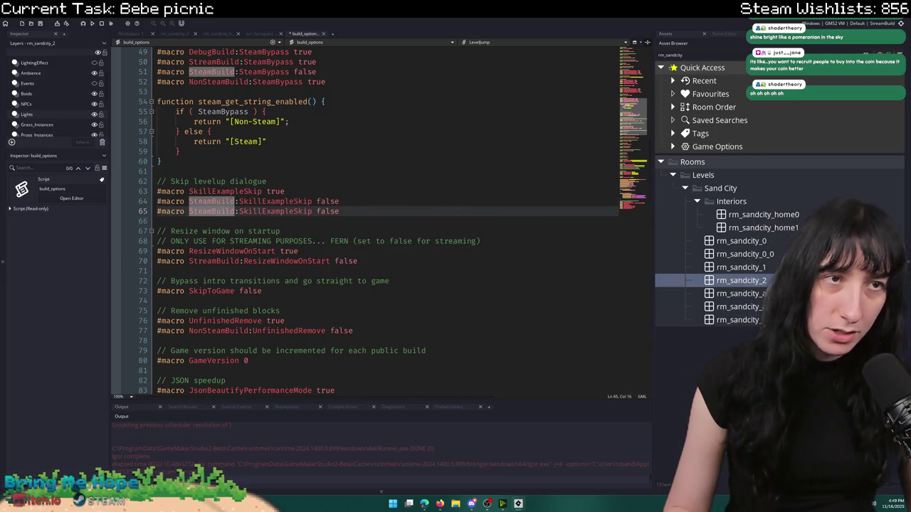
pyautogui.click(190, 212)
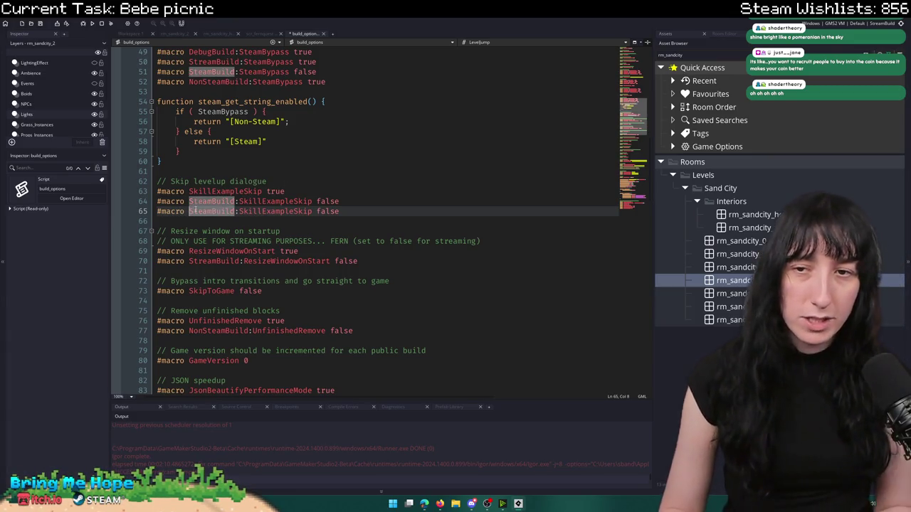
pyautogui.write('Non')
pyautogui.click(326, 212)
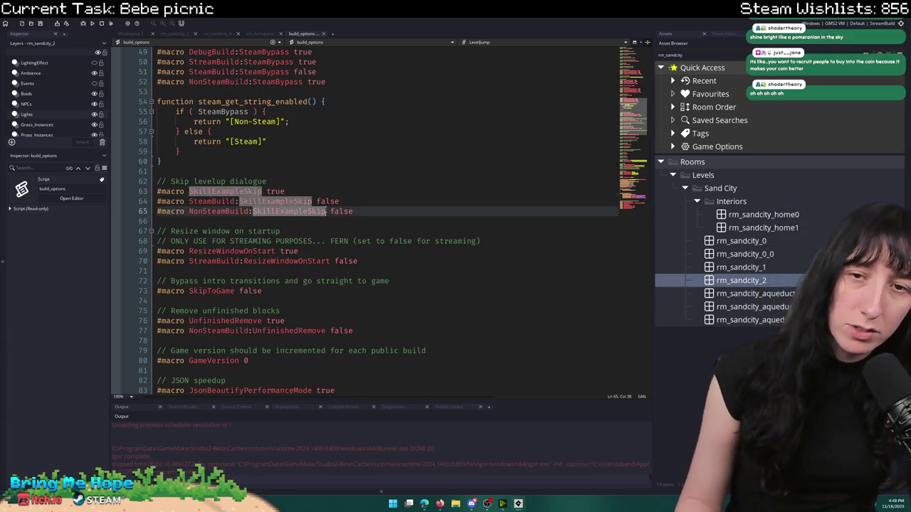
pyautogui.click(384, 207)
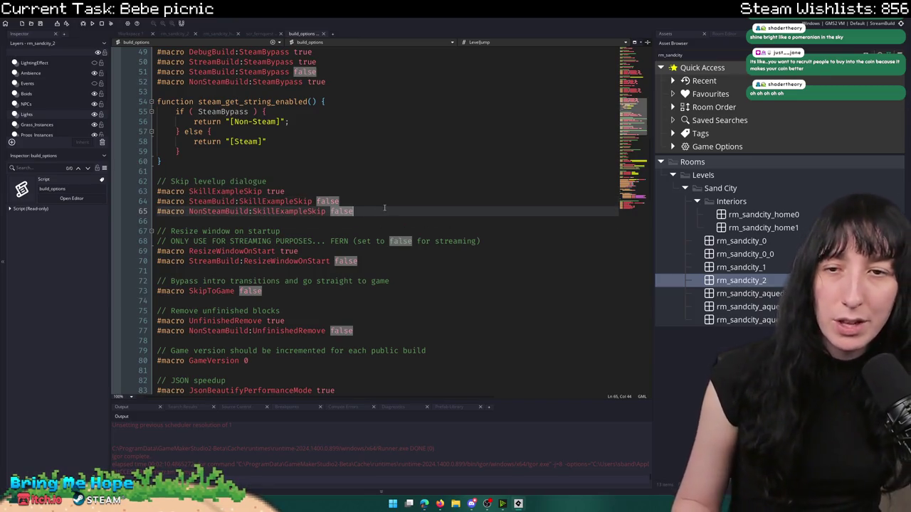
# - Highlight every use of SkillExampleSkip, then switch to the ethereum search results
pyautogui.click(315, 189)
pyautogui.keyDown('shift'); pyautogui.click(129, 192); pyautogui.keyUp('shift')
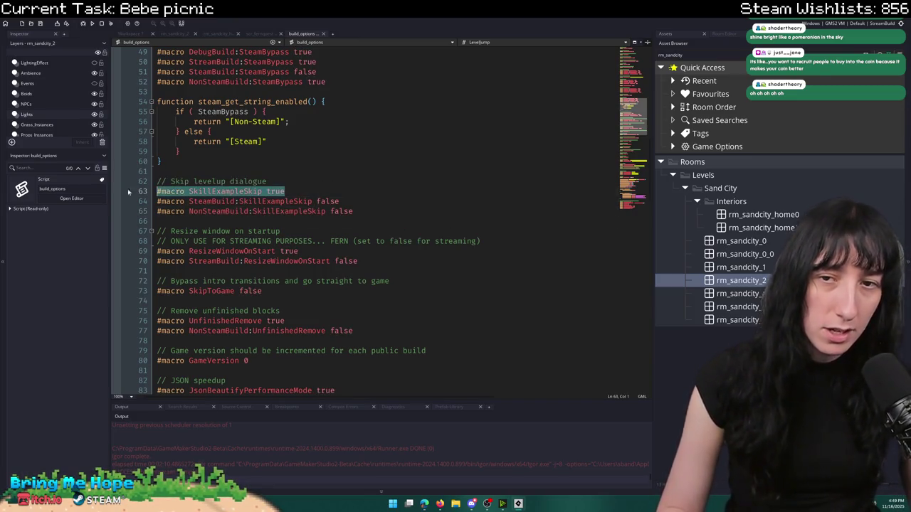
pyautogui.click(369, 203)
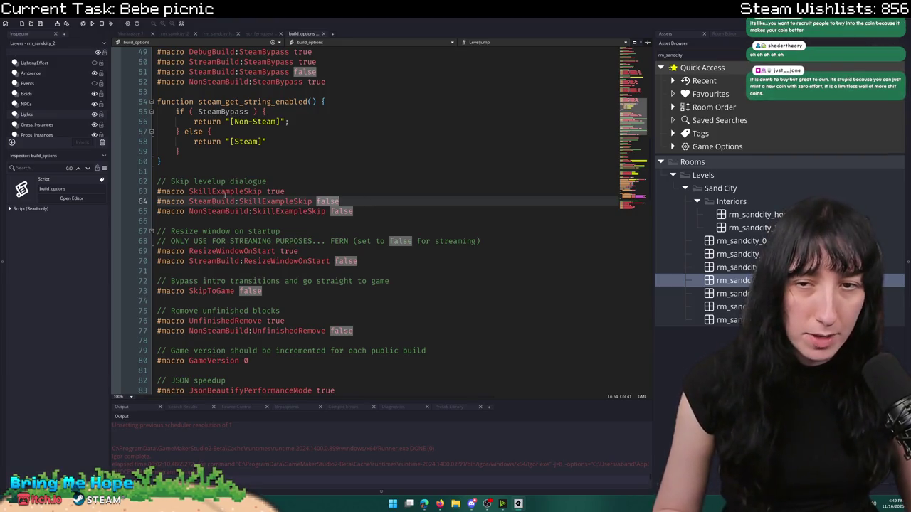
pyautogui.doubleClick(227, 192)
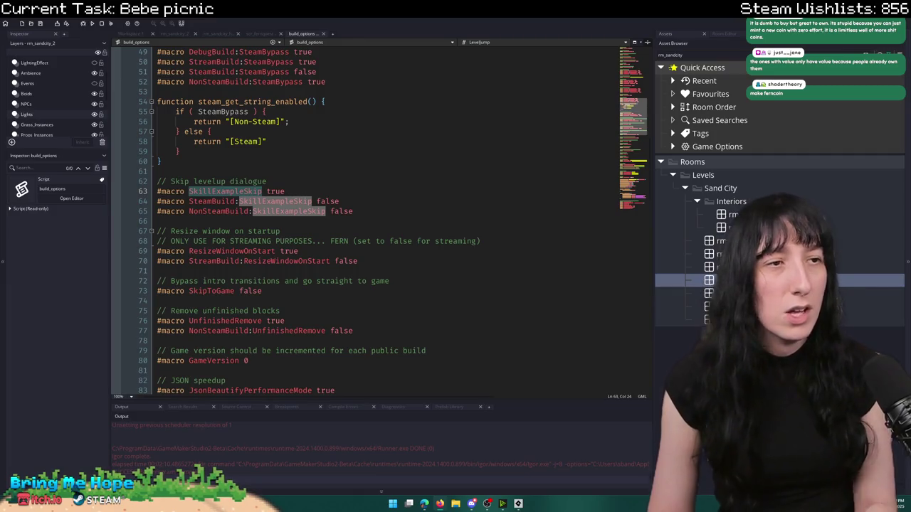
pyautogui.hotkey('alt', 'Tab')
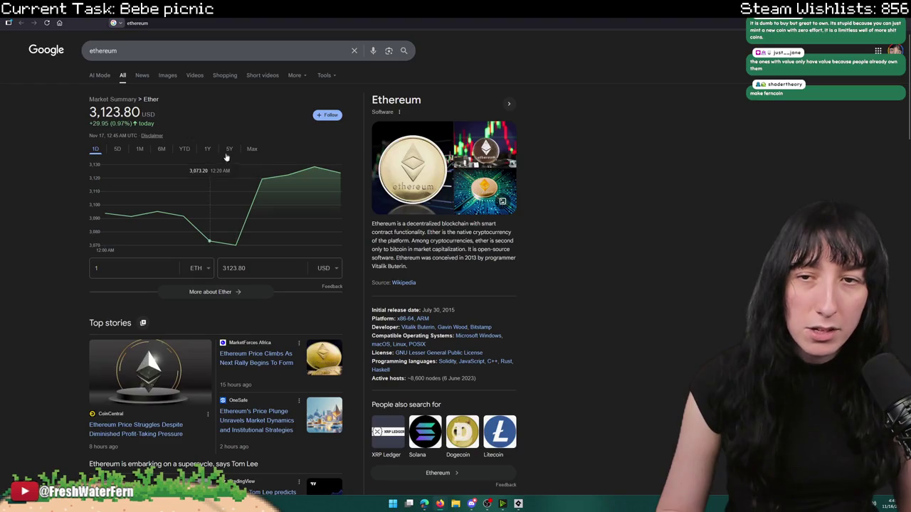
# - View Ether's price chart for its full history and the past 5 years, then return to GameMaker
pyautogui.click(251, 148)
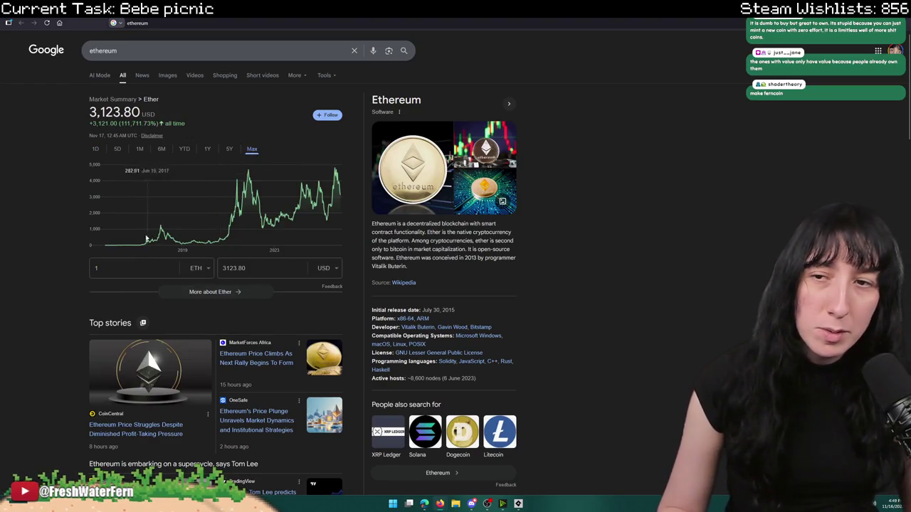
pyautogui.click(229, 150)
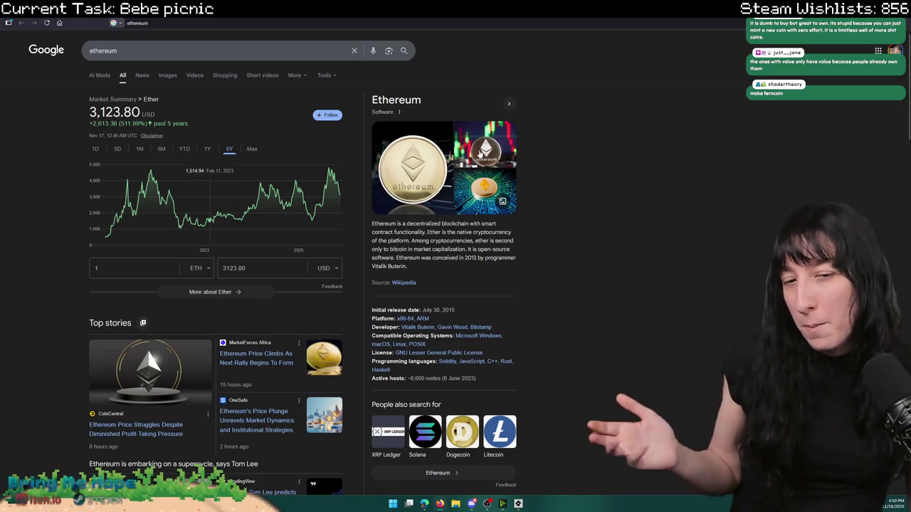
pyautogui.scroll(-3, 619, 217)
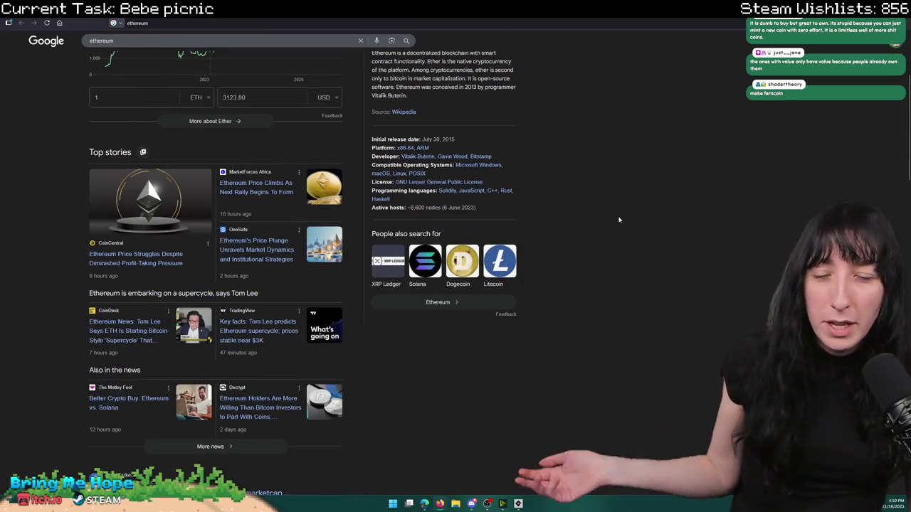
pyautogui.scroll(3, 435, 305)
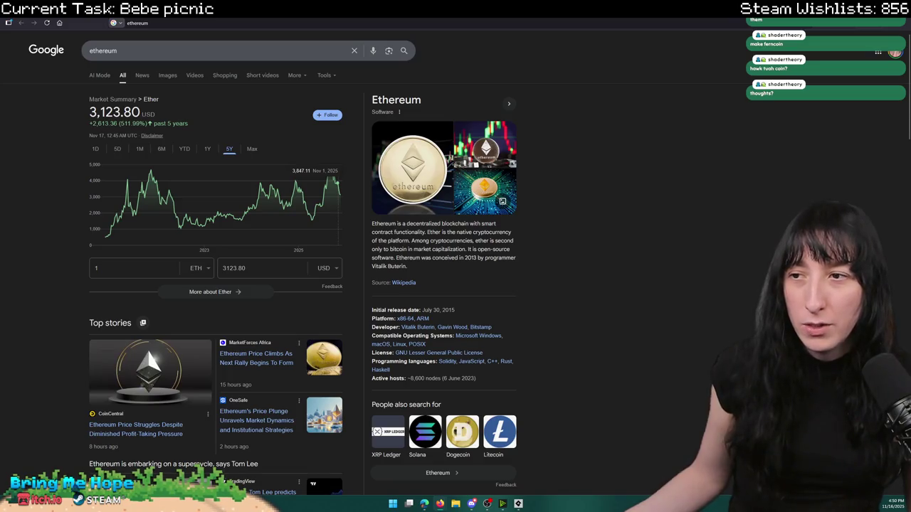
pyautogui.hotkey('alt', 'Tab')
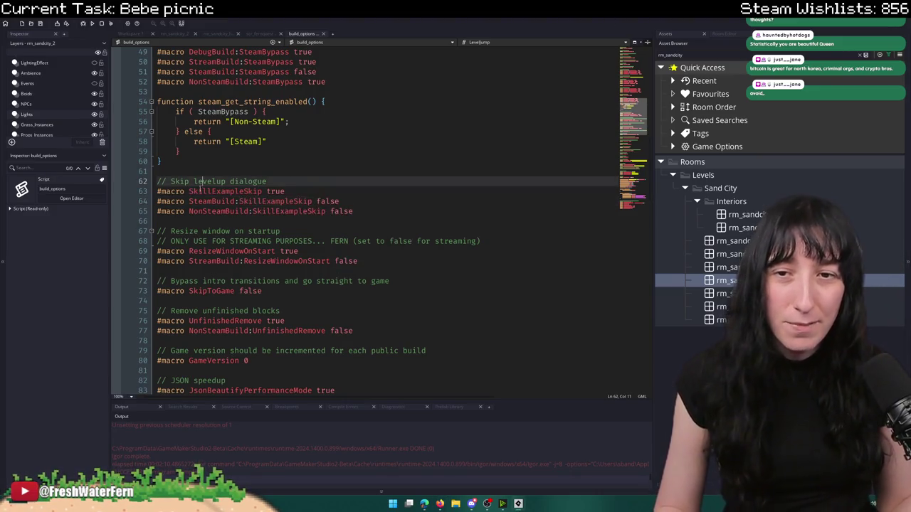
# - Put the cursor at the end of the SkillExampleSkip true line and open the asset/options search (Ctrl+T)
pyautogui.click(289, 191)
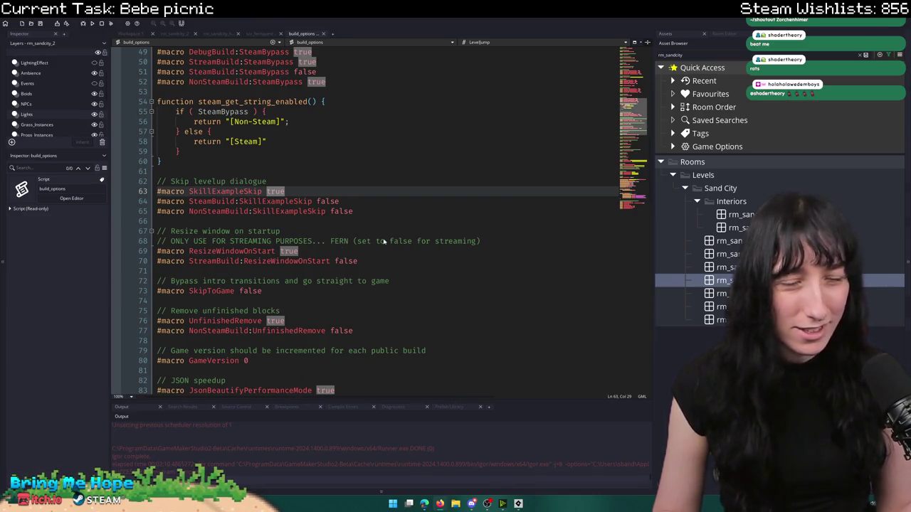
pyautogui.hotkey('ctrl', 't')
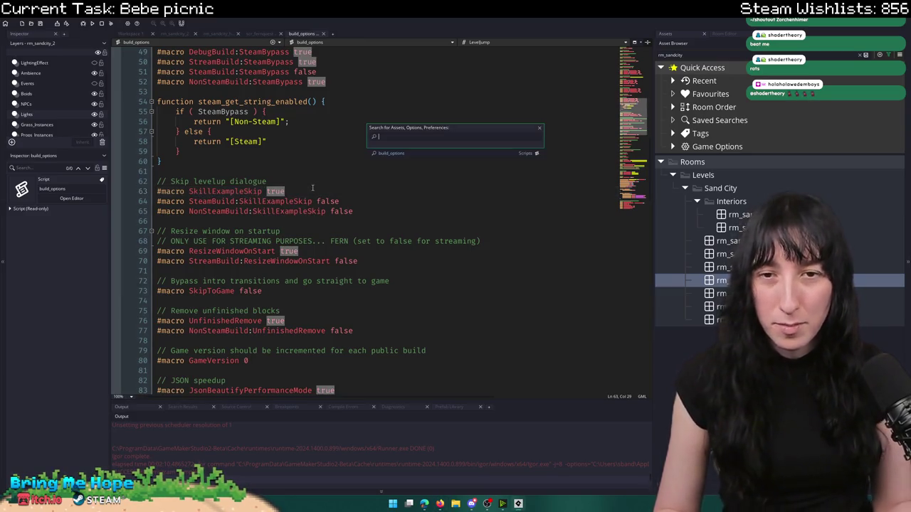
# - Search 'skill', open obj_menu_skills and look through its Draw GUI event code
pyautogui.write('skill')
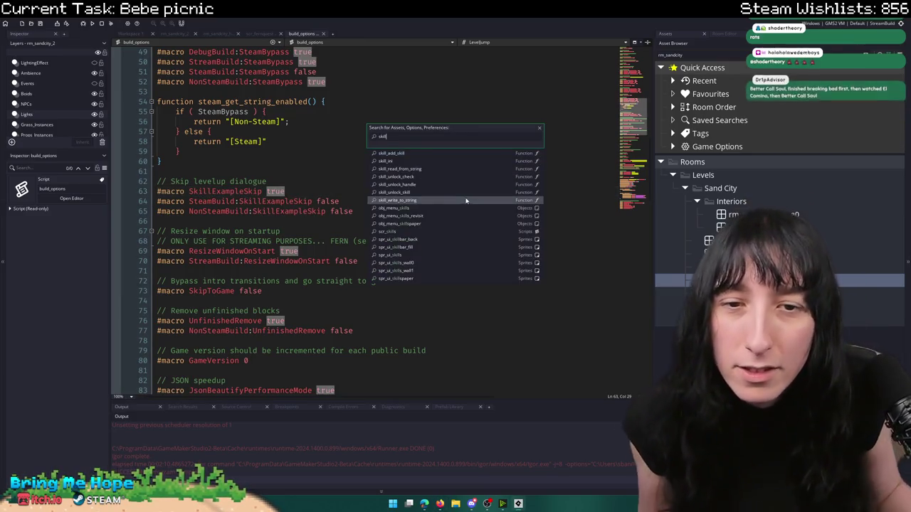
pyautogui.click(426, 213)
pyautogui.click(305, 42)
pyautogui.click(321, 71)
pyautogui.click(387, 154)
pyautogui.hotkey('ctrl', 'f')
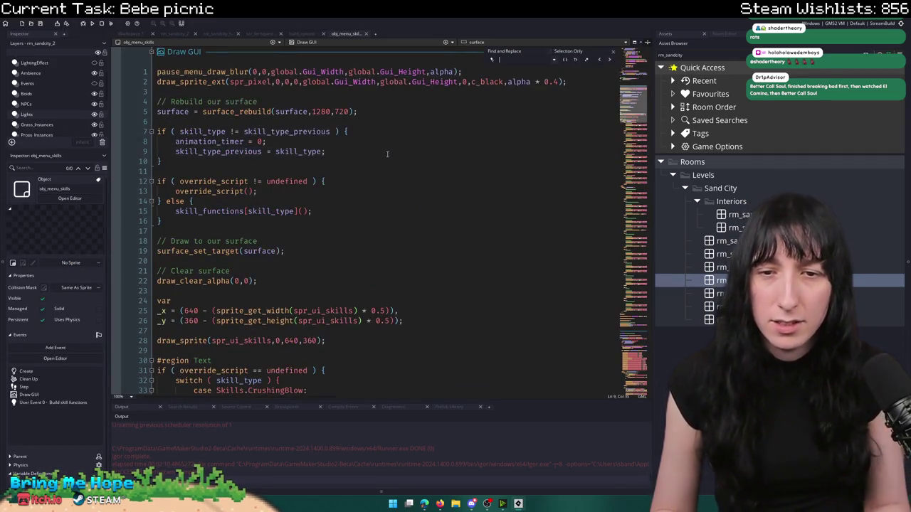
pyautogui.scroll(-10, 443, 235)
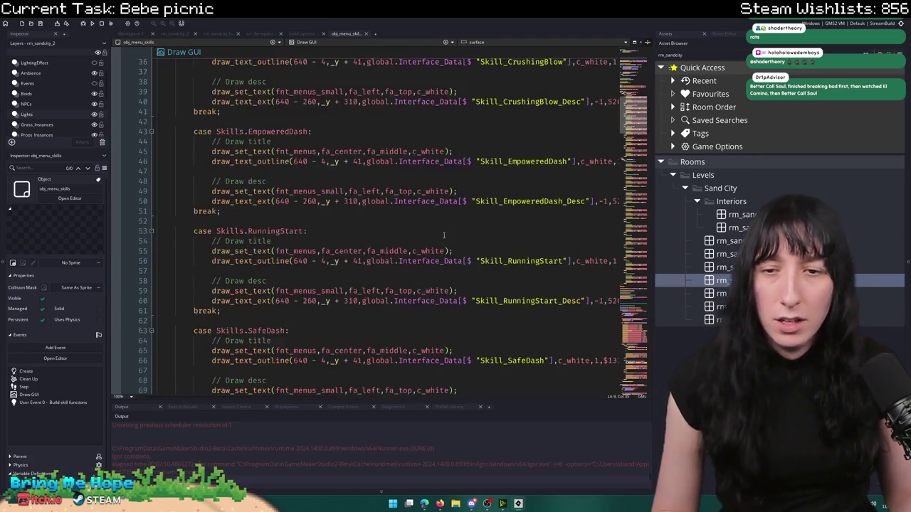
pyautogui.scroll(-20, 444, 234)
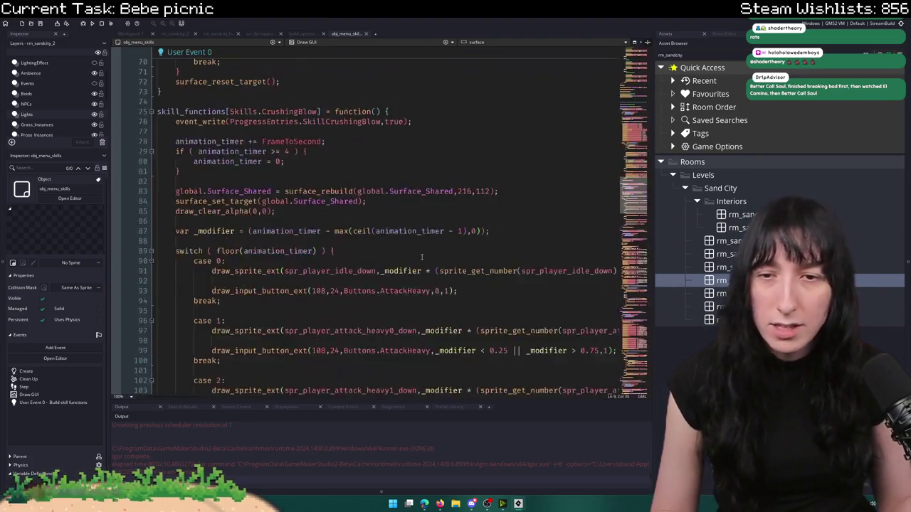
pyautogui.scroll(20, 422, 257)
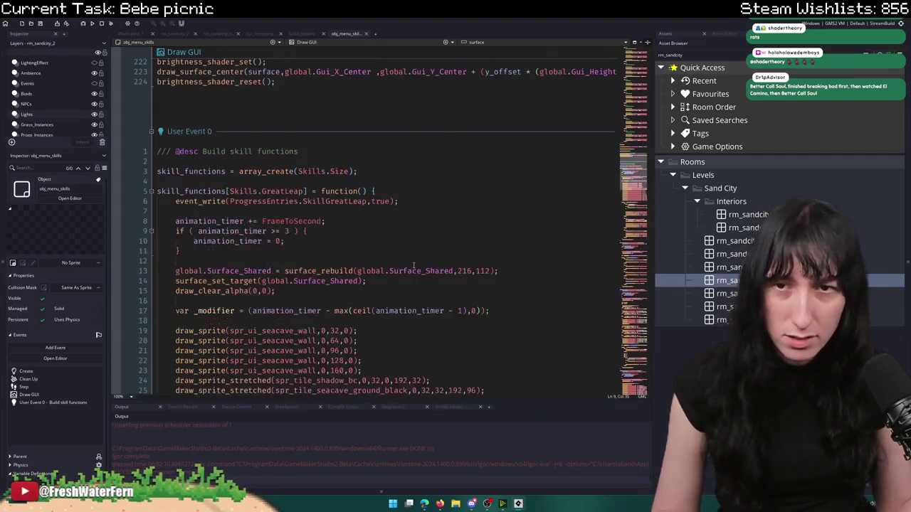
pyautogui.scroll(15, 413, 265)
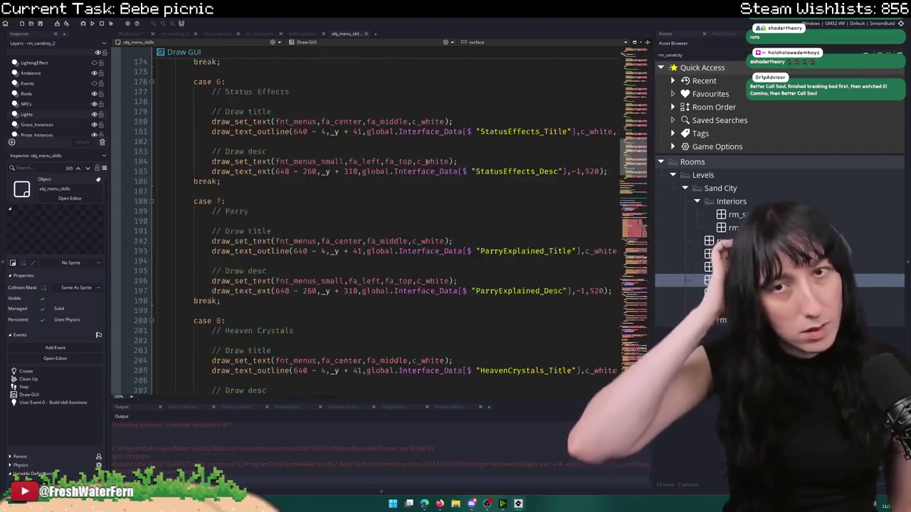
pyautogui.scroll(10, 385, 221)
# - Switch to the Step event and scroll through its code back up toward Create
pyautogui.click(306, 42)
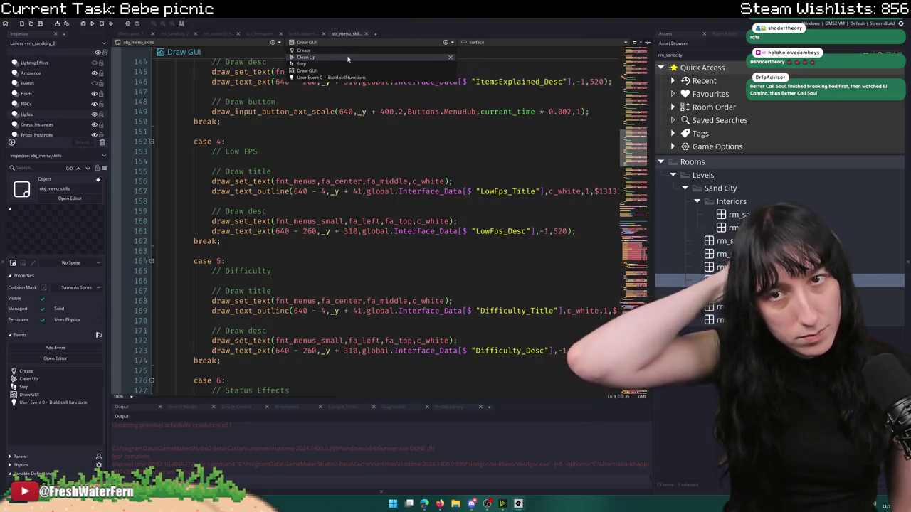
pyautogui.click(338, 63)
pyautogui.scroll(-7, 337, 63)
pyautogui.scroll(-5, 318, 168)
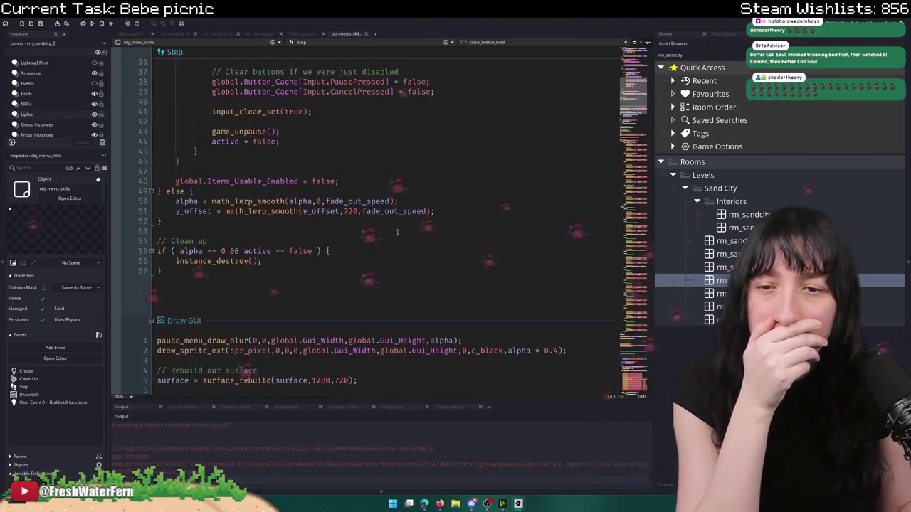
pyautogui.scroll(7, 395, 208)
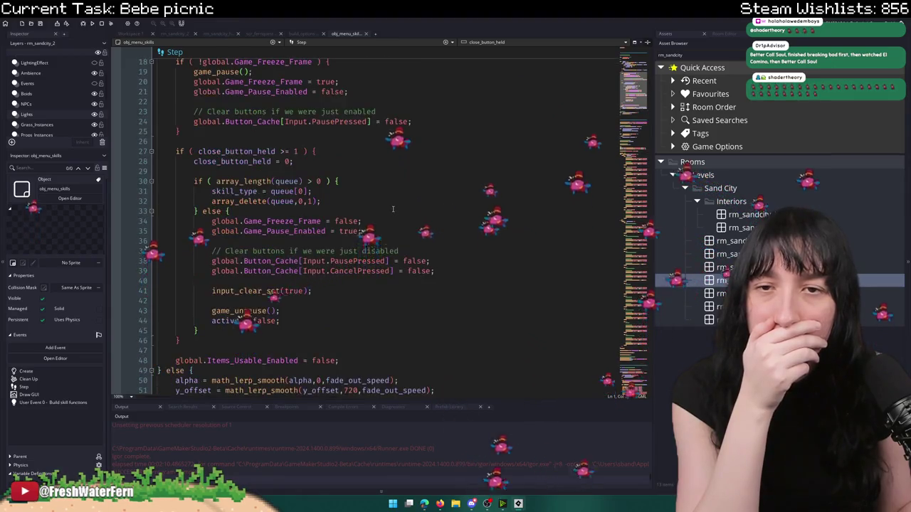
pyautogui.scroll(2, 356, 205)
pyautogui.scroll(8, 299, 202)
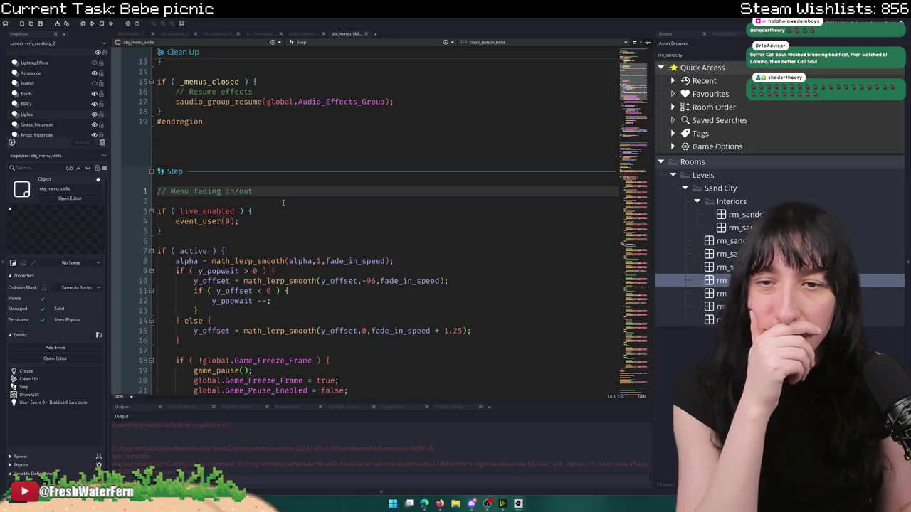
pyautogui.scroll(12, 286, 200)
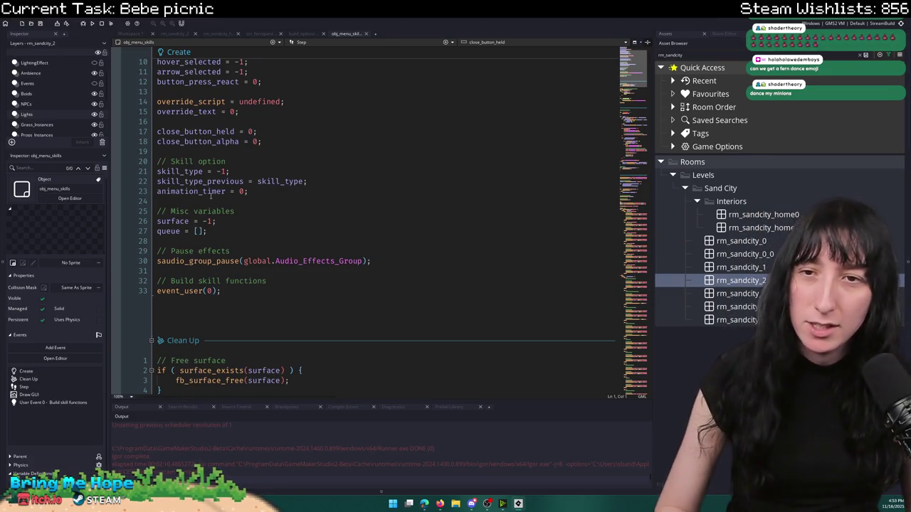
# - Check the close_button_held variable in Create, then move down to the Step event code
pyautogui.click(267, 133)
pyautogui.scroll(3, 267, 134)
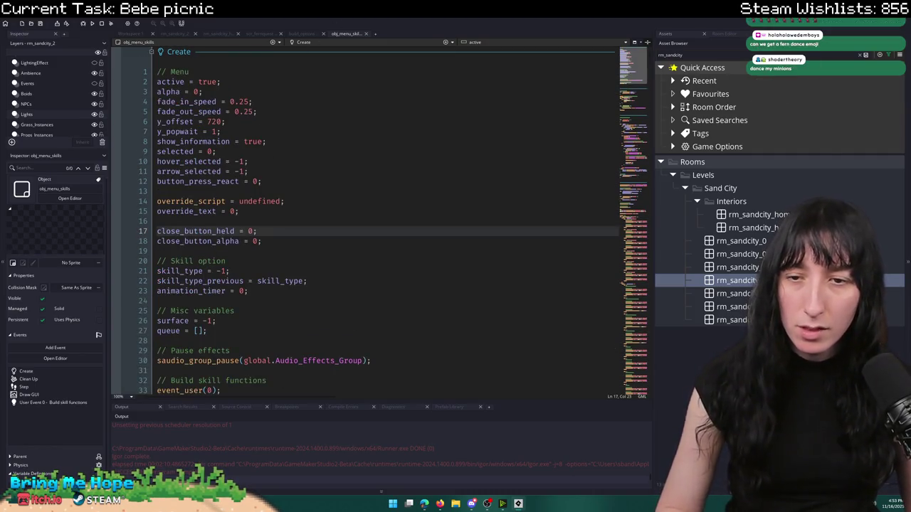
pyautogui.scroll(-6, 330, 262)
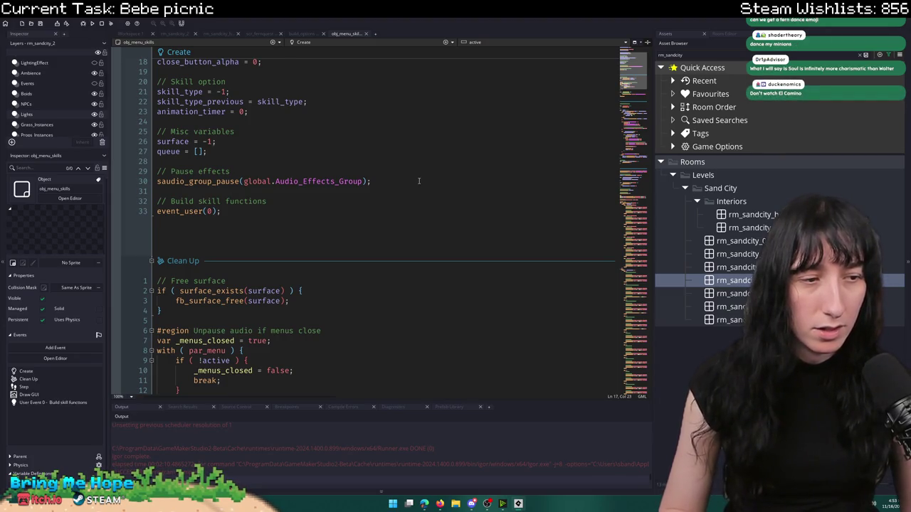
pyautogui.scroll(-8, 418, 181)
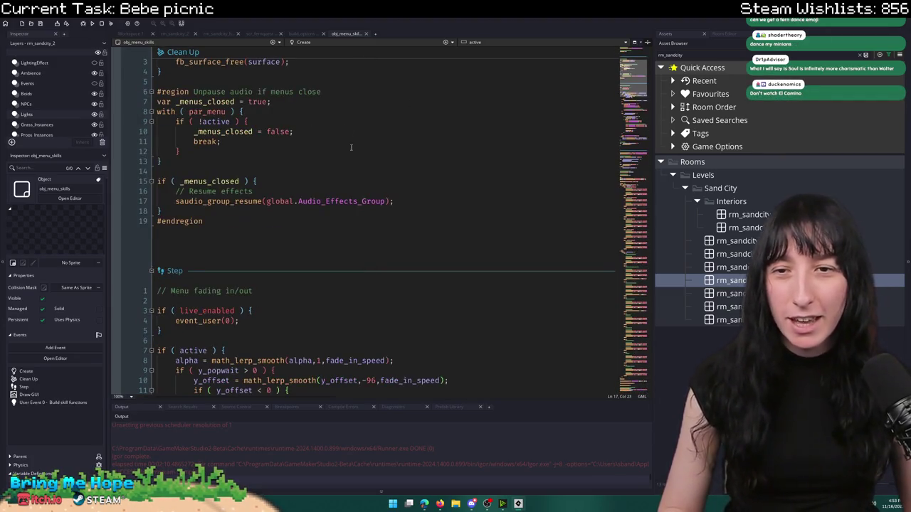
pyautogui.scroll(-4, 351, 147)
pyautogui.scroll(-4, 476, 286)
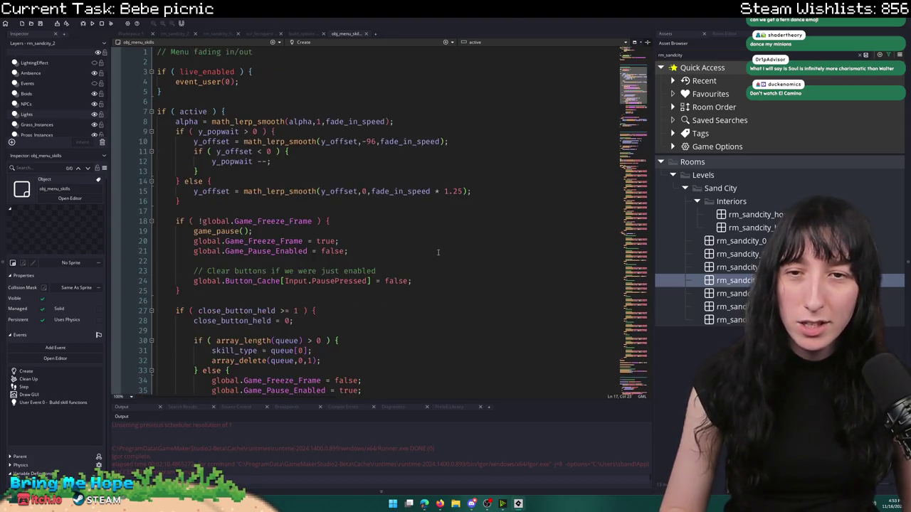
pyautogui.click(475, 183)
pyautogui.scroll(-2, 475, 286)
pyautogui.scroll(-4, 475, 286)
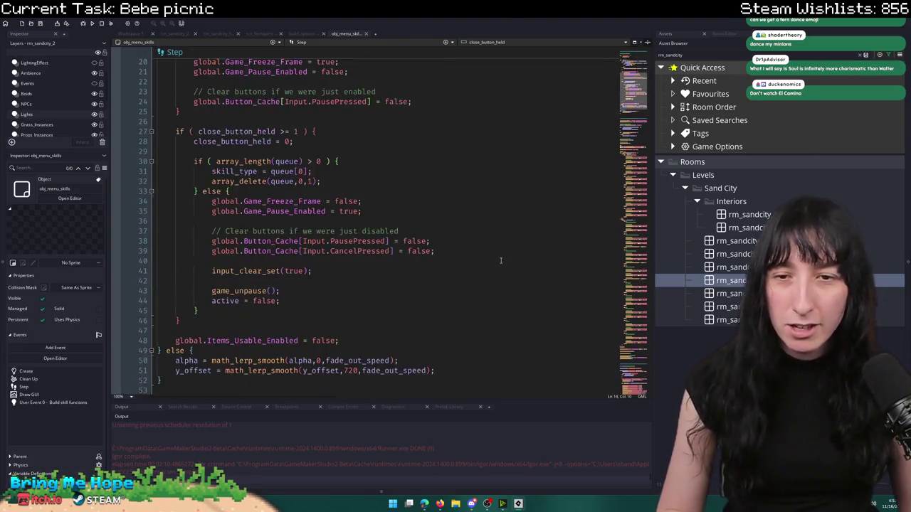
# - Append '|| SkillExampleSkip' to the close_button_held condition on line 27 and run the game (F5)
pyautogui.doubleClick(231, 131)
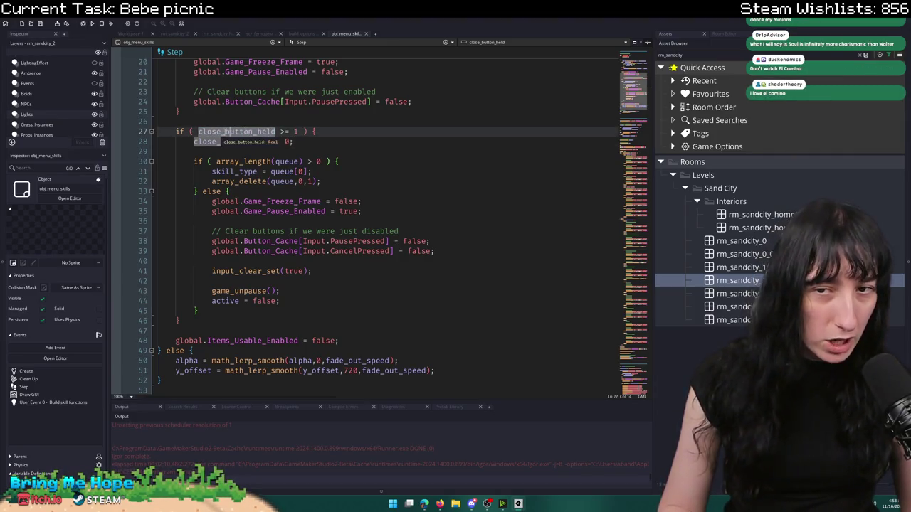
pyautogui.doubleClick(223, 133)
pyautogui.click(299, 131)
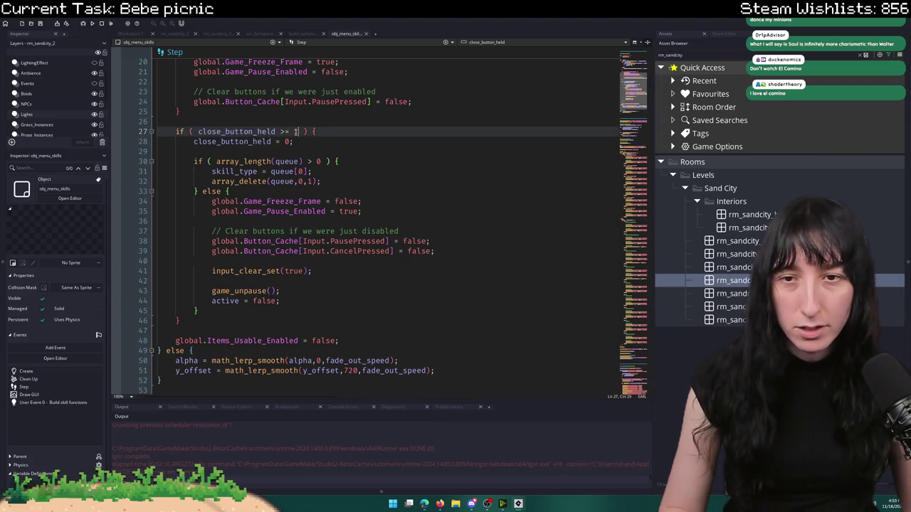
pyautogui.write('|| ')
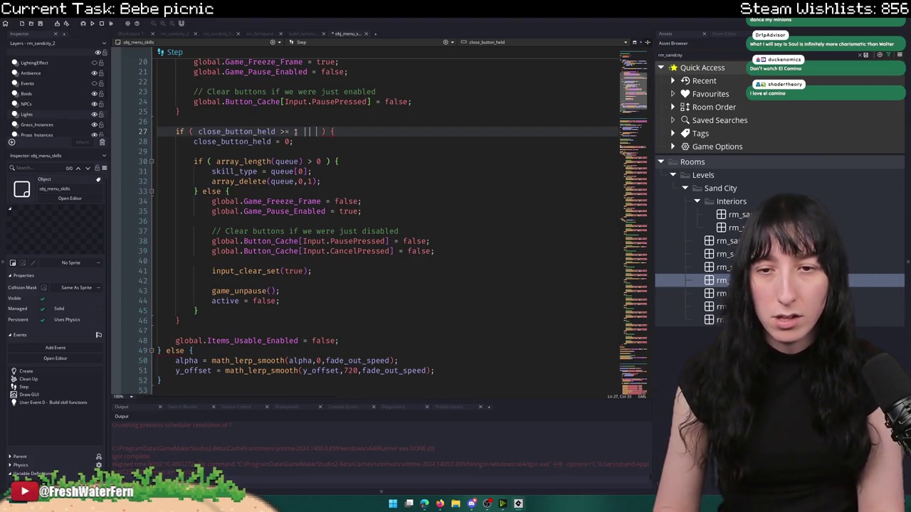
pyautogui.write('SkillExampleSkip')
pyautogui.press('F5')
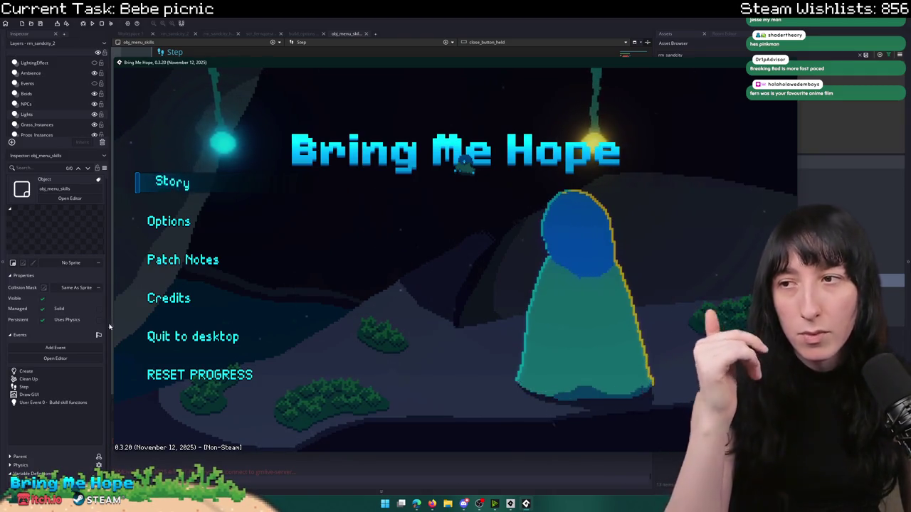
# - Start Story and walk the character across the Sand City cobblestones to the house door
pyautogui.click(195, 188)
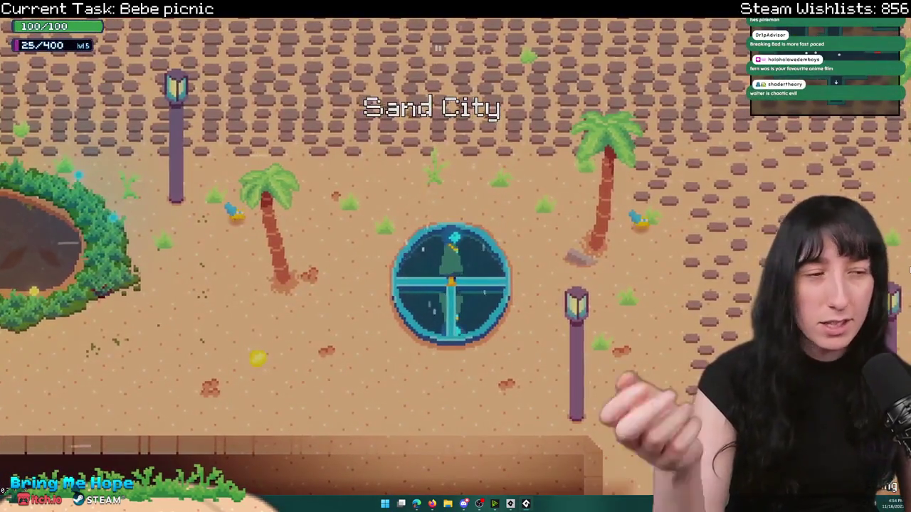
pyautogui.press('a')
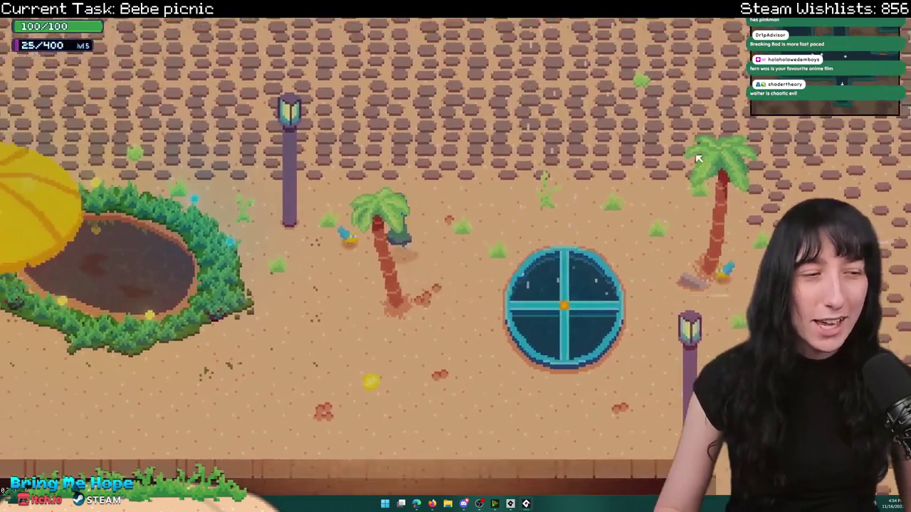
pyautogui.press('w')
pyautogui.press('a')
pyautogui.press('w')
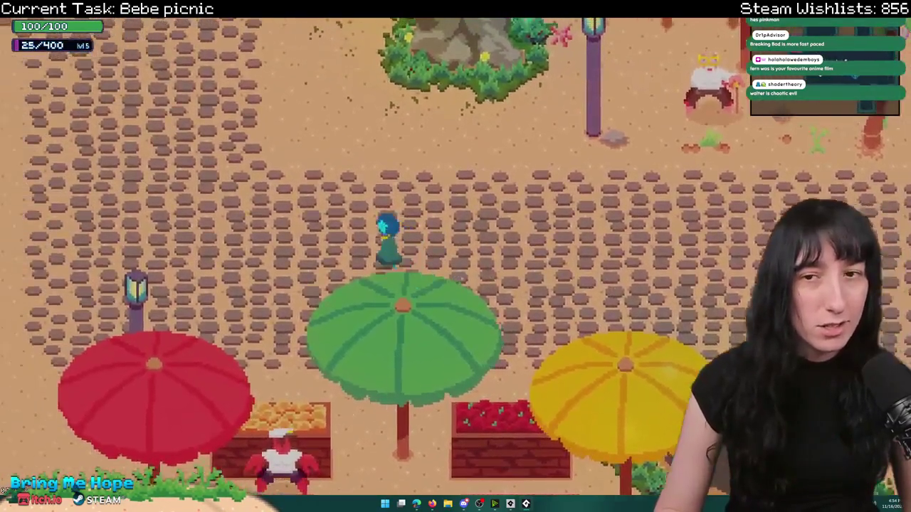
pyautogui.press('a')
pyautogui.press('w')
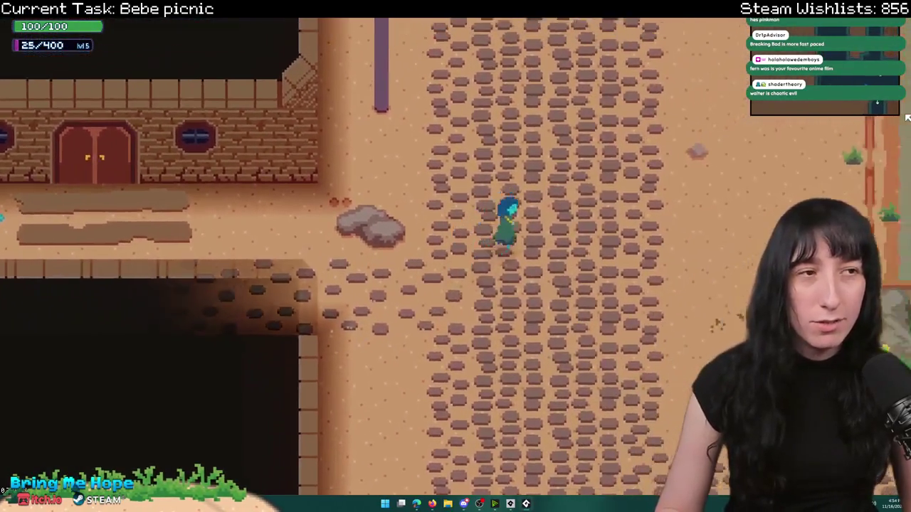
pyautogui.press('a')
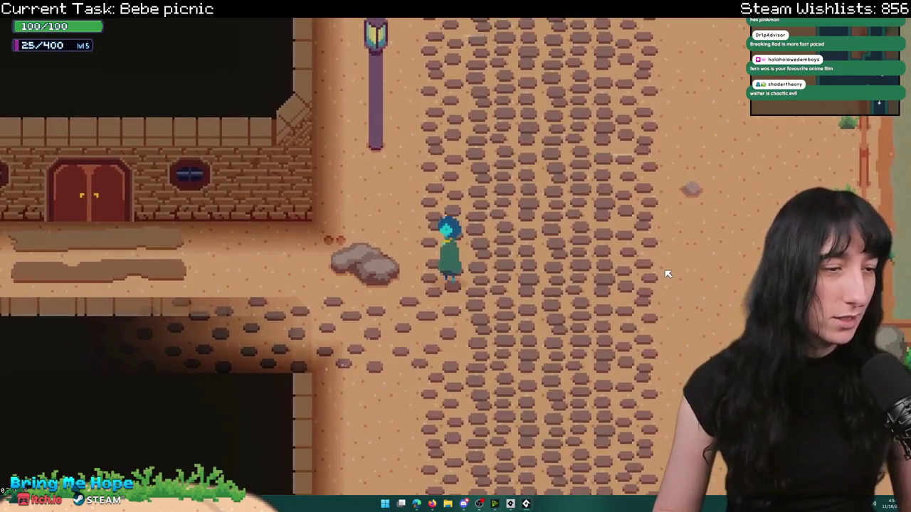
pyautogui.press('a')
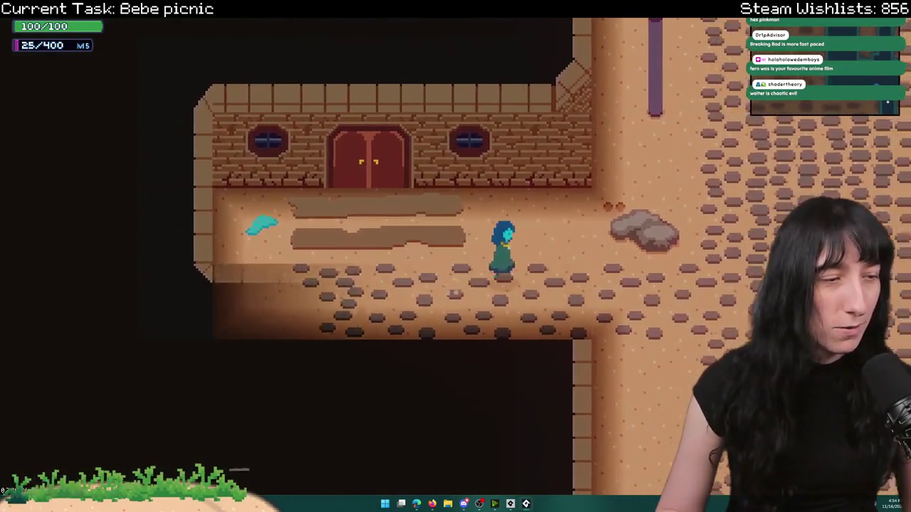
pyautogui.press('a')
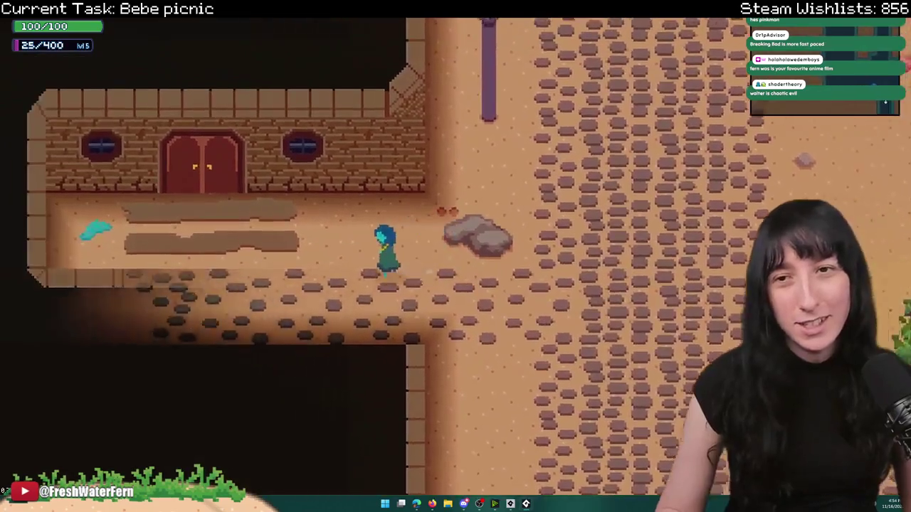
pyautogui.press('w')
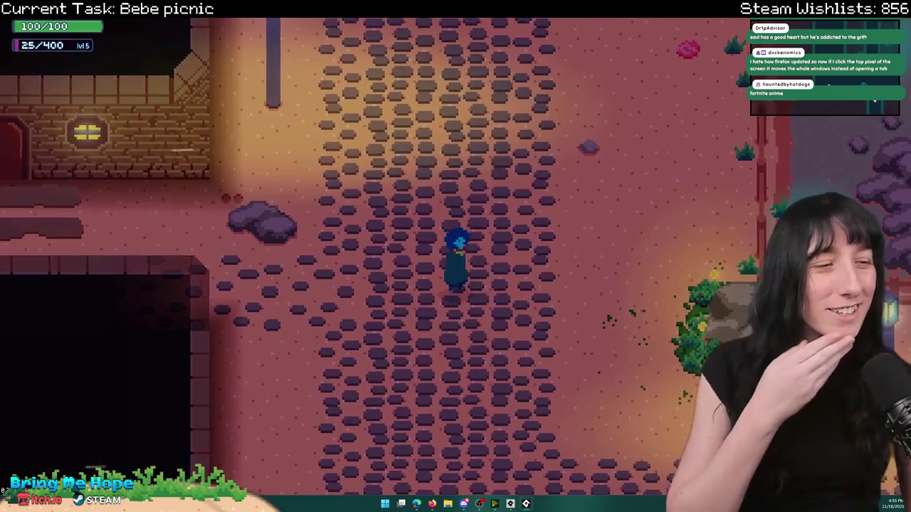
# - Walk back down the cobblestone path, then close the game with Escape
pyautogui.press('a')
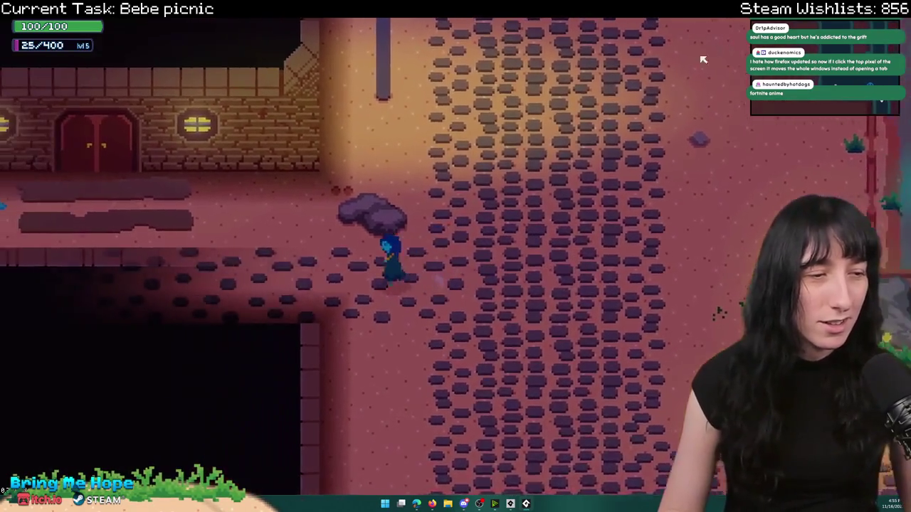
pyautogui.press('d')
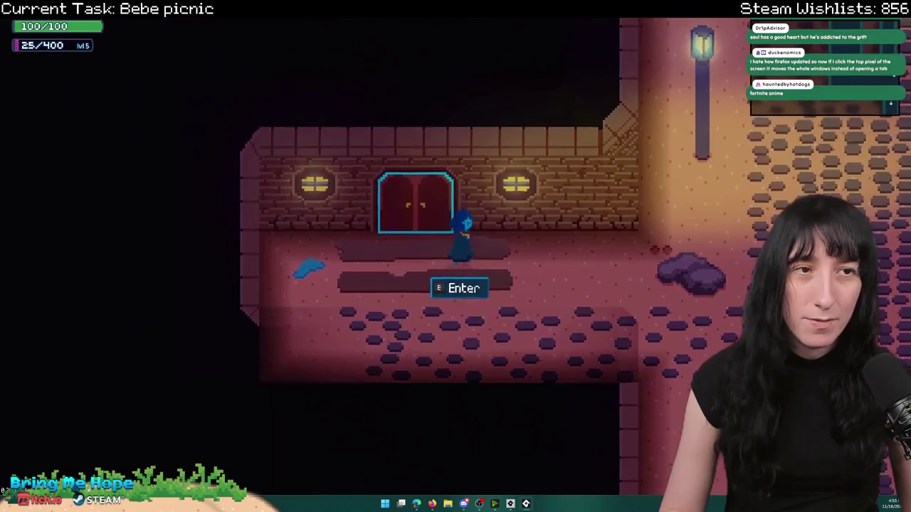
pyautogui.press('s')
pyautogui.press('d')
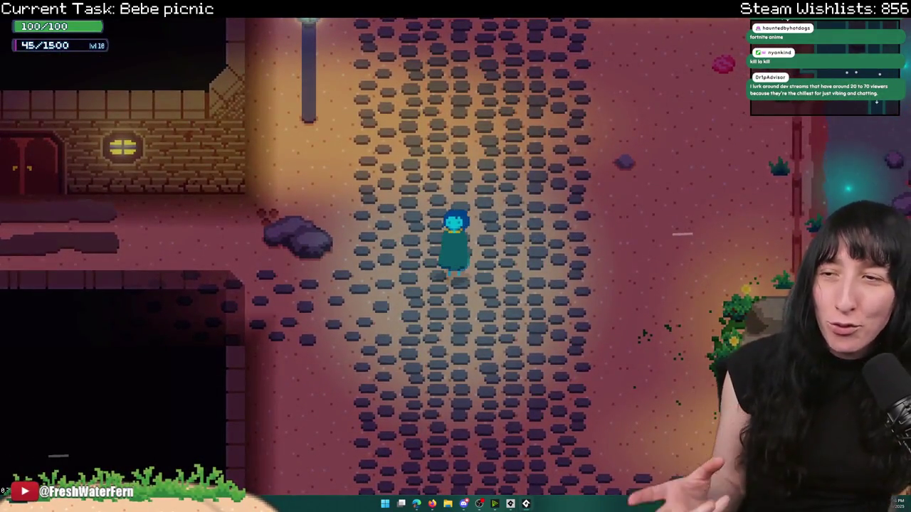
pyautogui.press('Escape')
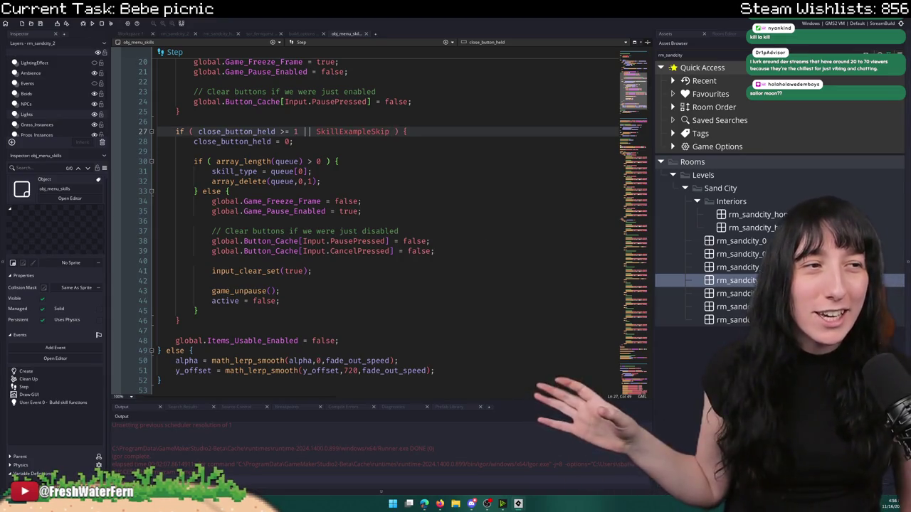
pyautogui.click(422, 122)
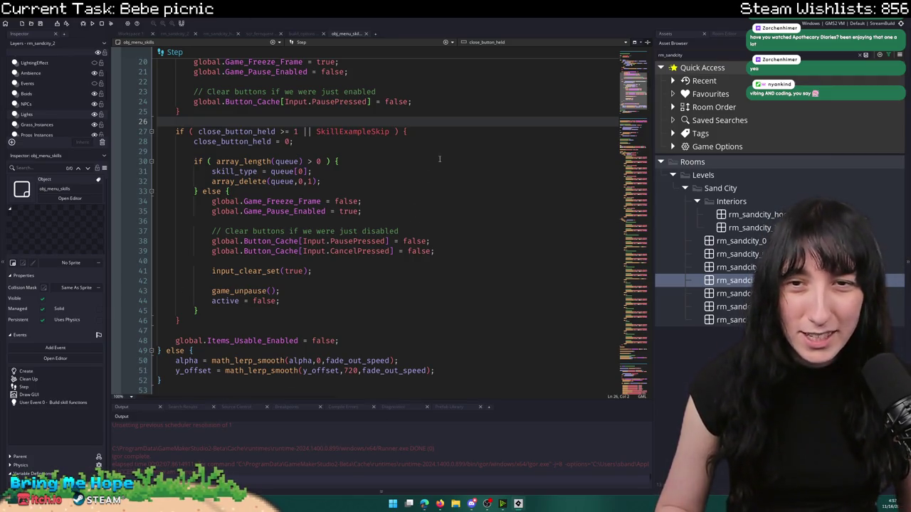
pyautogui.scroll(6, 439, 159)
# - Close the obj_menu_skills and build_options code tabs
pyautogui.middleClick(331, 35)
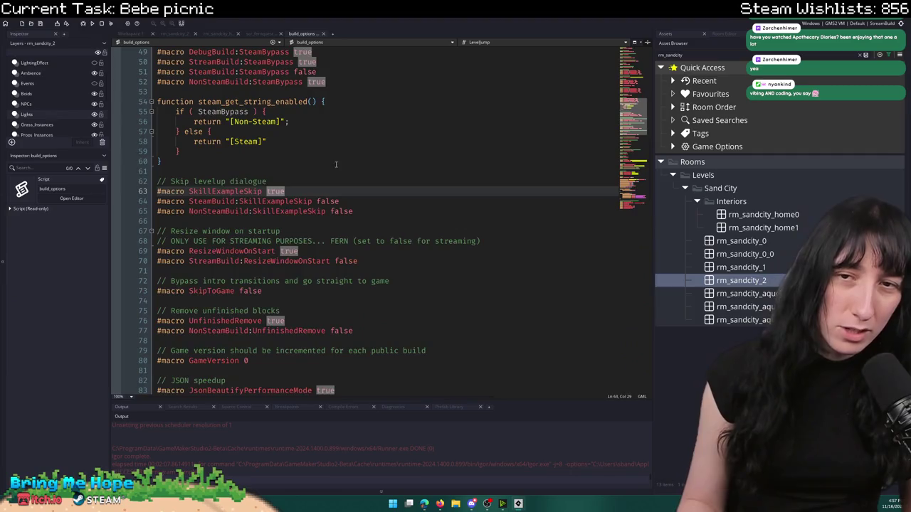
pyautogui.doubleClick(277, 201)
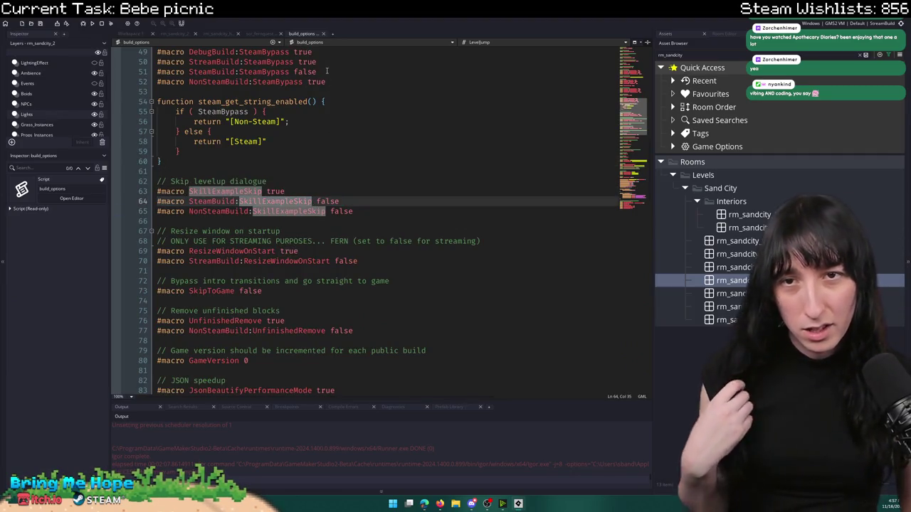
pyautogui.middleClick(302, 36)
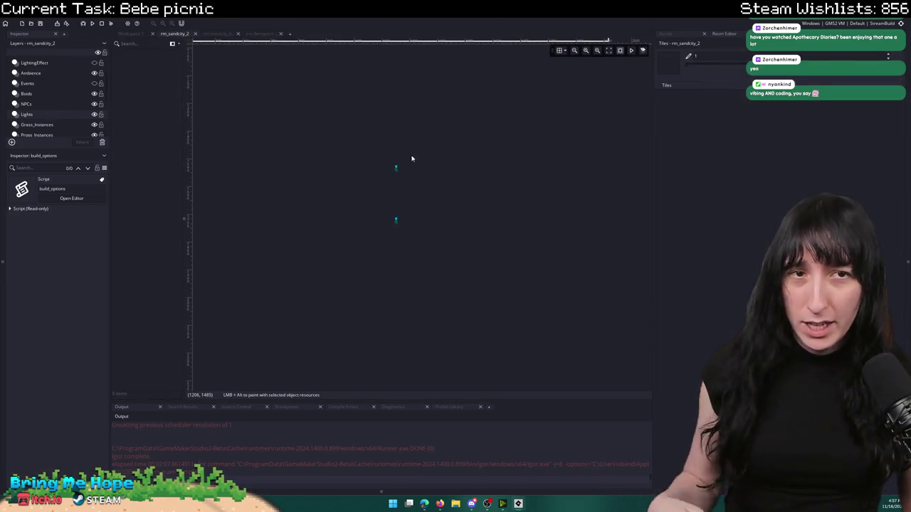
# - Bring up the asset browser, pan the rm_sandcity_2 room canvas and show the tile painting panel
pyautogui.hotkey('ctrl', 'alt', 'a')
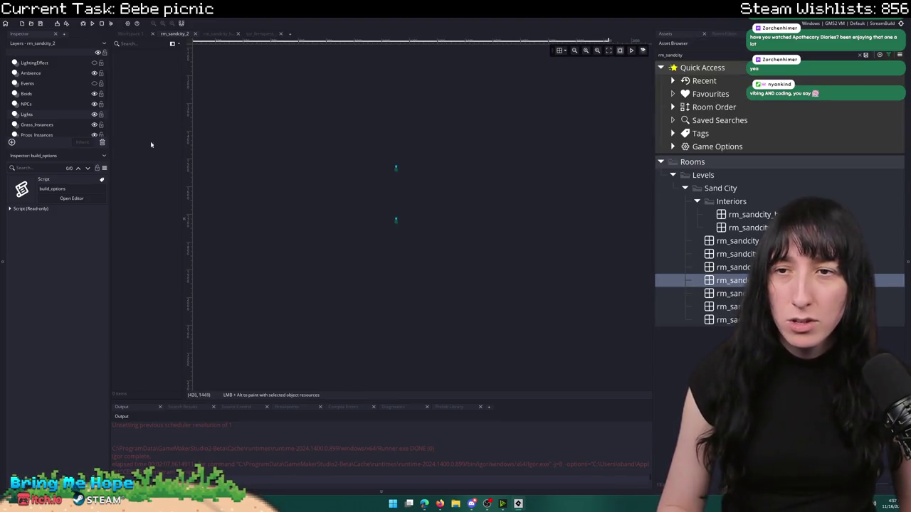
pyautogui.scroll(-5, 64, 122)
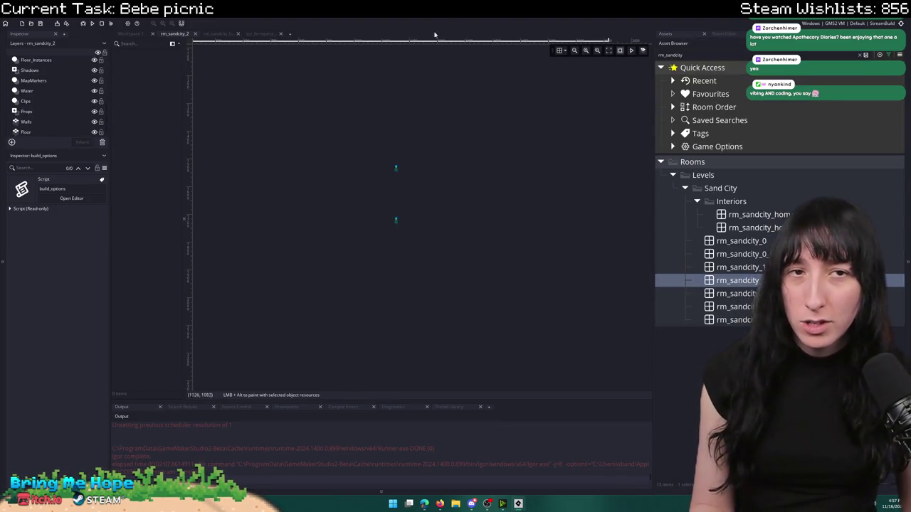
pyautogui.scroll(-3, 424, 196)
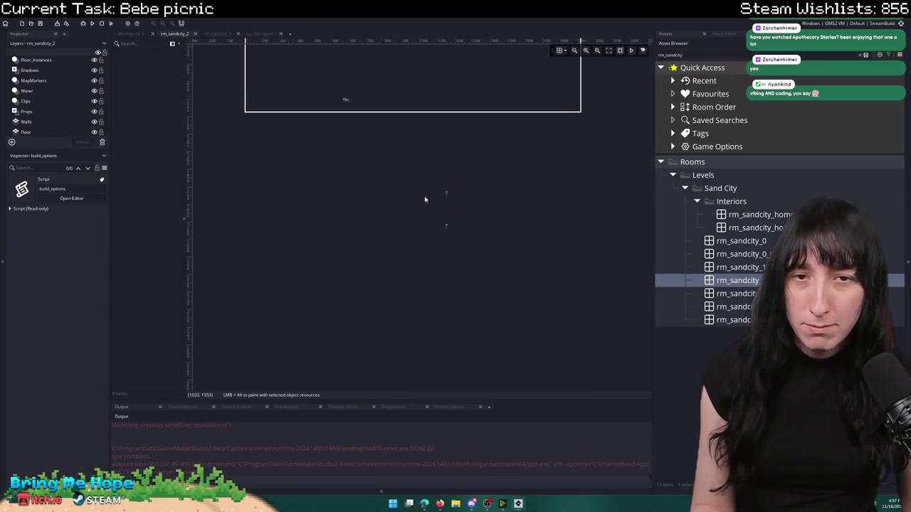
pyautogui.scroll(3, 421, 200)
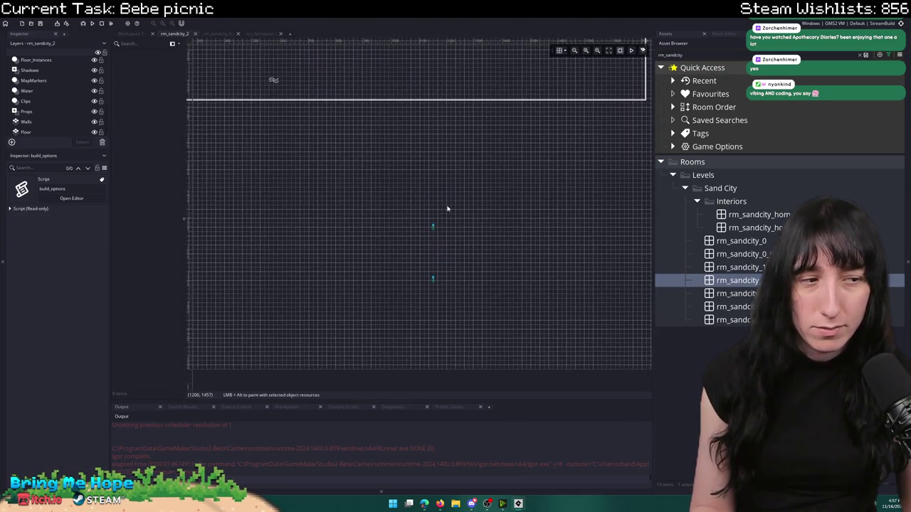
pyautogui.moveTo(283, 147)
pyautogui.mouseDown()
pyautogui.moveTo(484, 219)
pyautogui.moveTo(384, 382)
pyautogui.moveTo(285, 264)
pyautogui.moveTo(439, 132)
pyautogui.moveTo(478, 147)
pyautogui.moveTo(424, 136)
pyautogui.moveTo(366, 220)
pyautogui.moveTo(417, 200)
pyautogui.moveTo(407, 191)
pyautogui.moveTo(482, 169)
pyautogui.mouseUp()
pyautogui.click(723, 34)
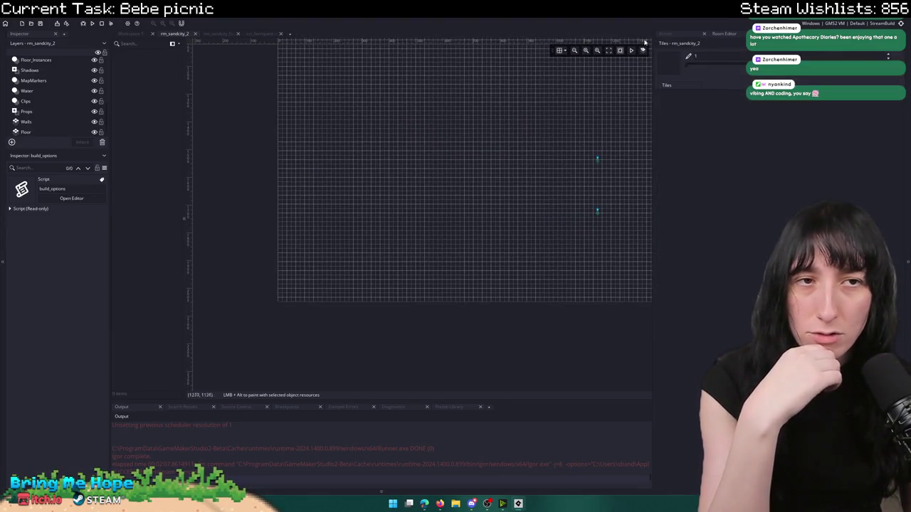
pyautogui.click(666, 33)
# - On the Floor tile layer, pick a sand tile and paint a vertical column
pyautogui.click(41, 133)
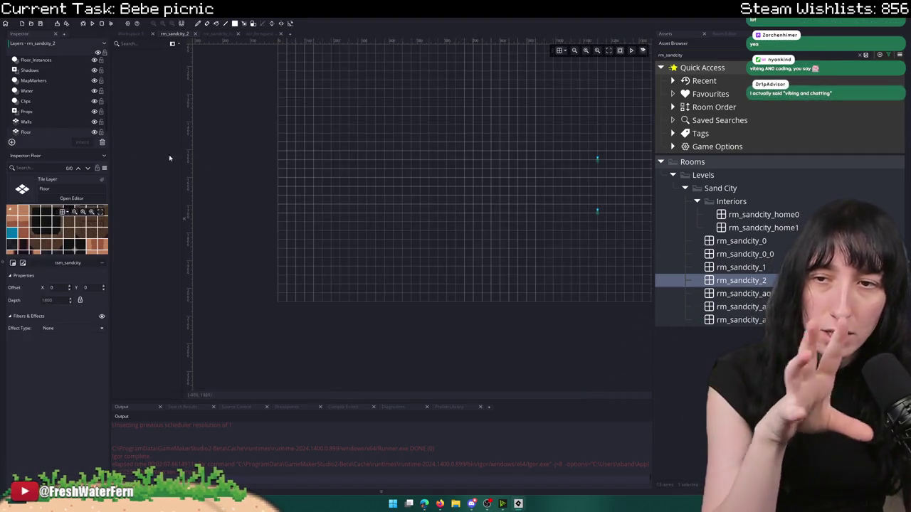
pyautogui.click(735, 35)
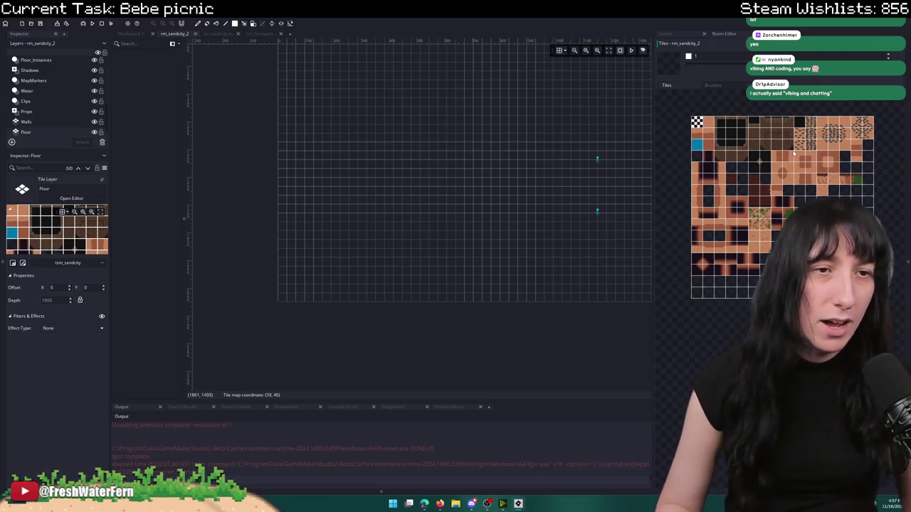
pyautogui.click(800, 134)
pyautogui.scroll(1, 327, 281)
pyautogui.moveTo(327, 281)
pyautogui.mouseDown()
pyautogui.moveTo(311, 242)
pyautogui.moveTo(359, 172)
pyautogui.mouseUp()
pyautogui.hotkey('ctrl', 'z')
pyautogui.moveTo(348, 240)
pyautogui.mouseDown()
pyautogui.moveTo(363, 276)
pyautogui.moveTo(376, 225)
pyautogui.moveTo(328, 260)
pyautogui.moveTo(321, 277)
pyautogui.mouseUp()
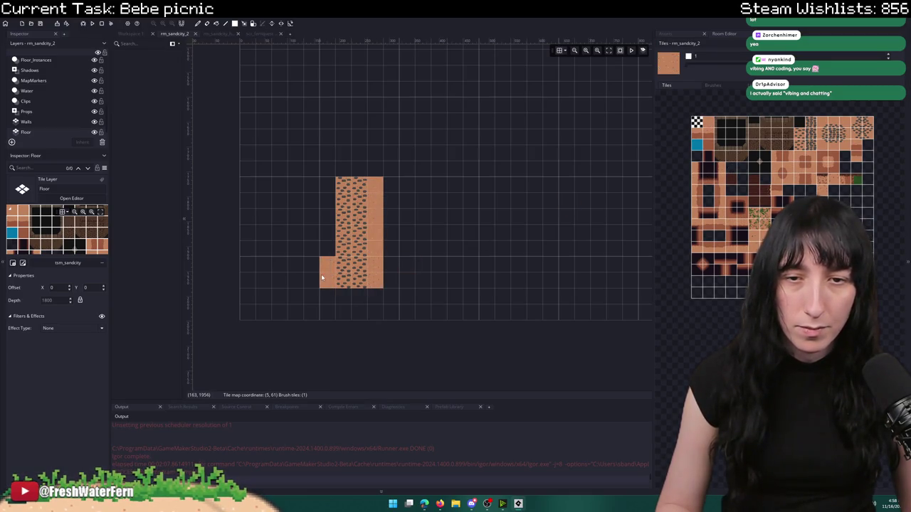
# - Recentre the room view and paint another strip of sand tiles upward
pyautogui.moveTo(335, 136); pyautogui.dragTo(285, 190)
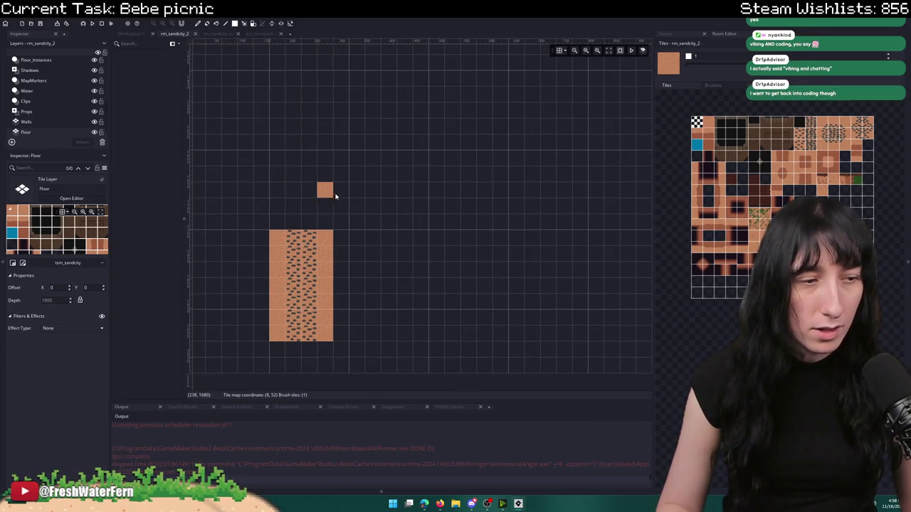
pyautogui.scroll(3, 325, 189)
pyautogui.moveTo(415, 332)
pyautogui.mouseDown()
pyautogui.moveTo(384, 316)
pyautogui.moveTo(410, 227)
pyautogui.mouseUp()
pyautogui.scroll(-2, 370, 252)
pyautogui.scroll(1, 369, 252)
pyautogui.moveTo(370, 250); pyautogui.dragTo(371, 175)
# - Paint cobblestone pebble tiles down the middle of the sand strip
pyautogui.scroll(2, 368, 161)
pyautogui.hscroll(3, 400, 237)
pyautogui.scroll(1, 390, 177)
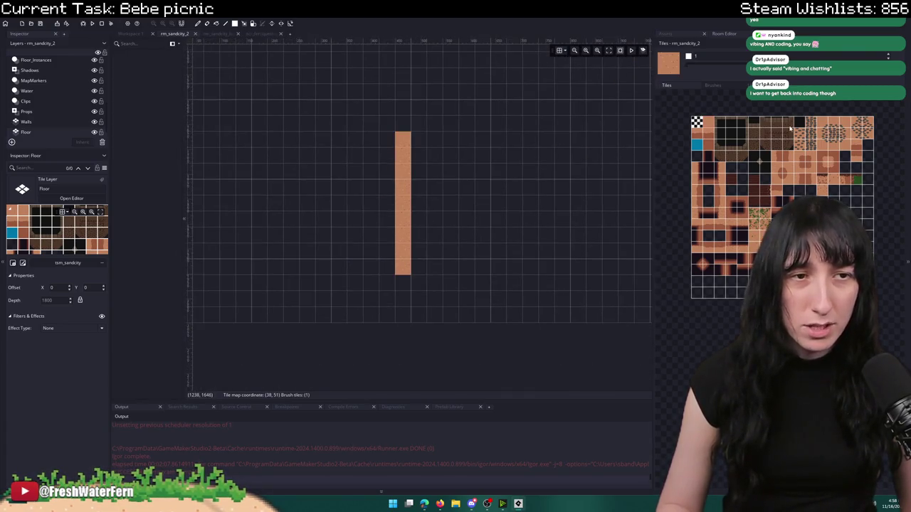
pyautogui.scroll(1, 438, 157)
pyautogui.moveTo(427, 127)
pyautogui.mouseDown()
pyautogui.moveTo(427, 306)
pyautogui.moveTo(451, 302)
pyautogui.moveTo(450, 128)
pyautogui.mouseUp()
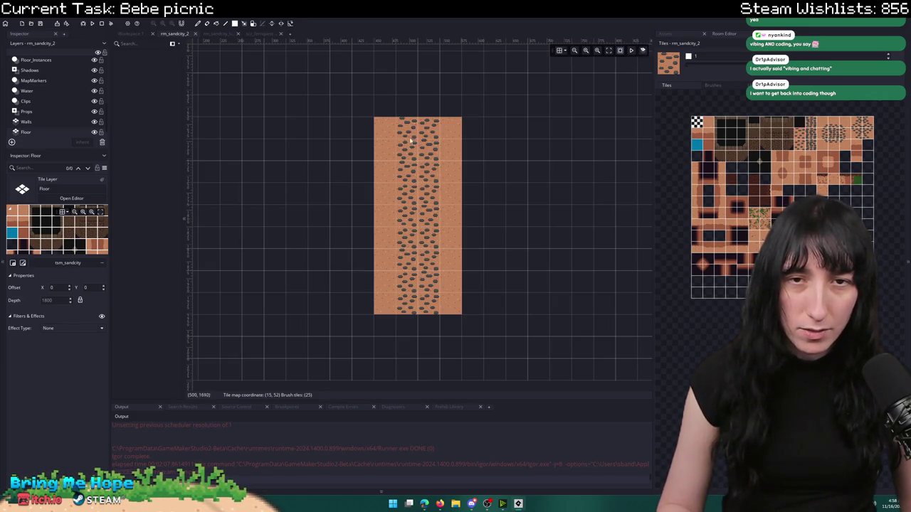
pyautogui.moveTo(428, 84); pyautogui.dragTo(414, 141)
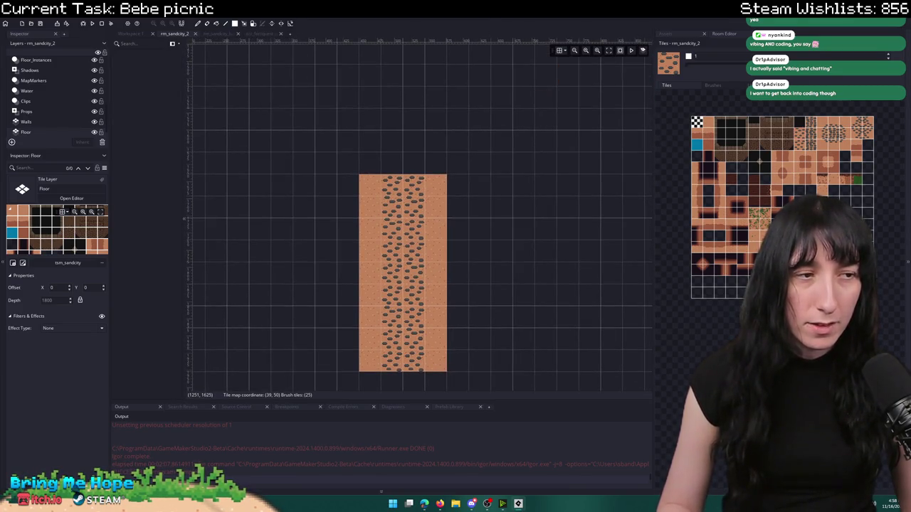
pyautogui.scroll(4, 705, 118)
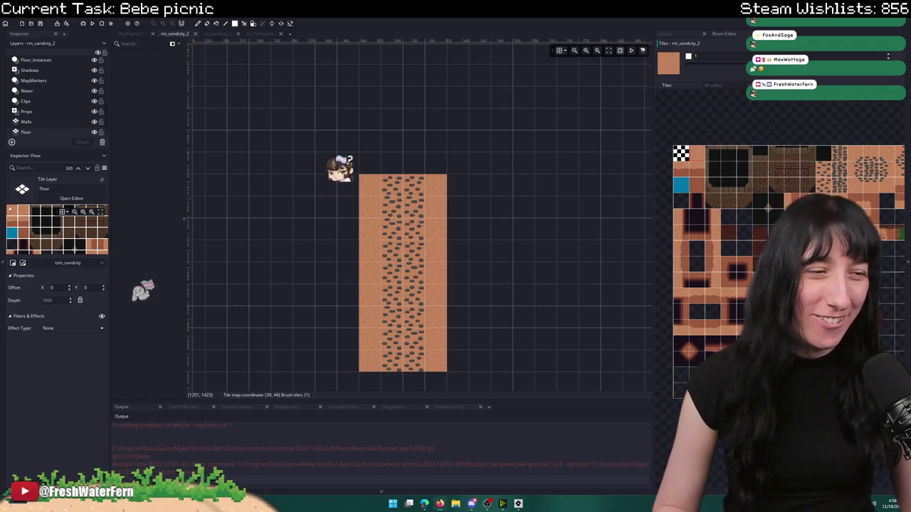
pyautogui.scroll(2, 499, 166)
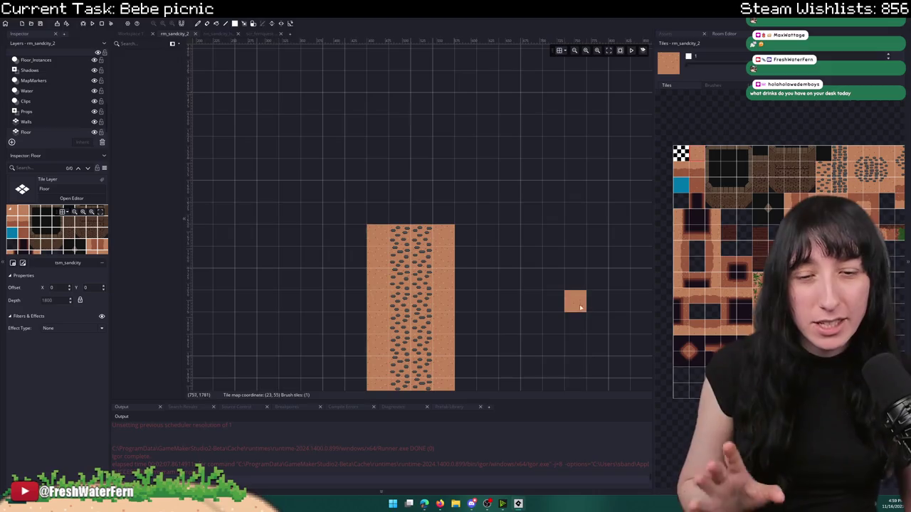
# - Launch Excel and open the Dialogue workbook
pyautogui.click(392, 503)
pyautogui.write('excel')
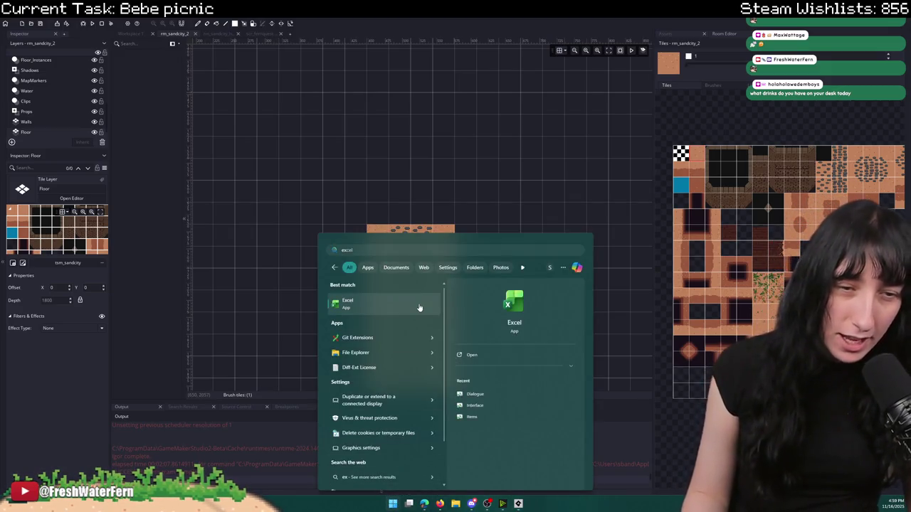
pyautogui.click(421, 307)
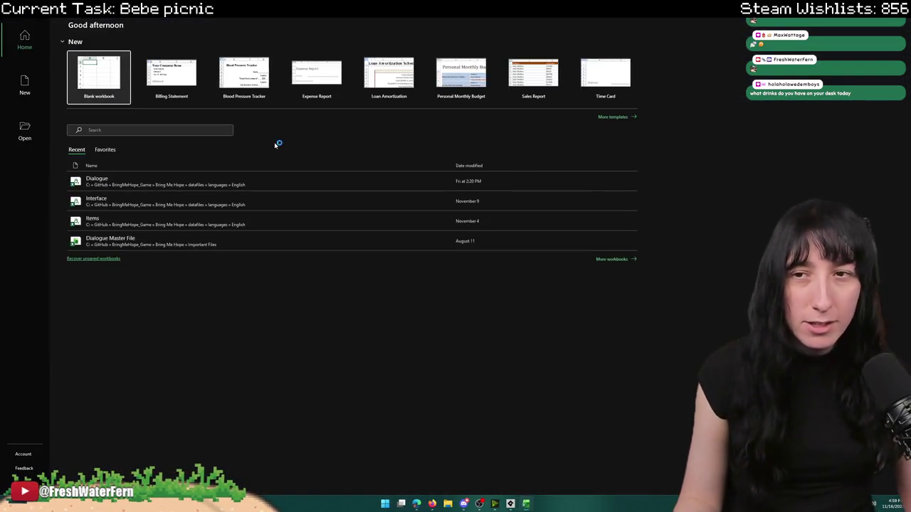
pyautogui.click(129, 184)
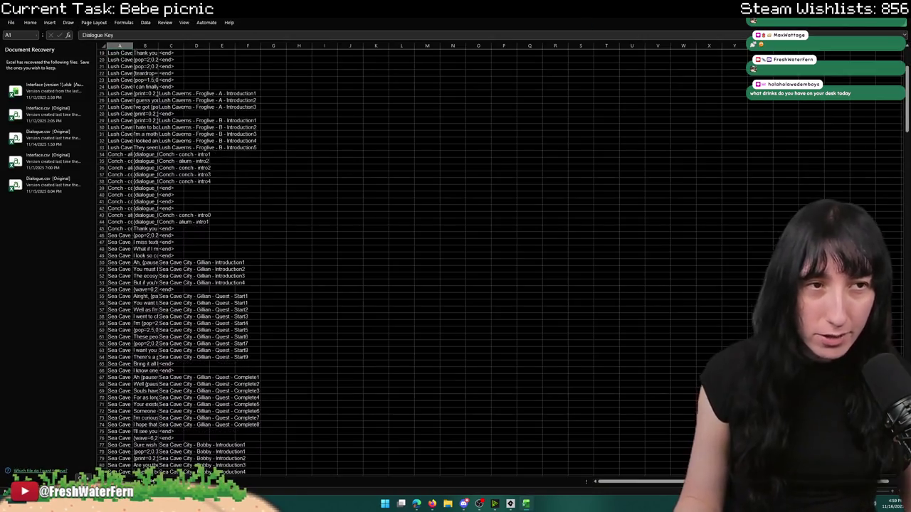
# - Widen columns A and B to show full keys and dialogue, then jump to the data's end
pyautogui.scroll(-20, 908, 102)
pyautogui.moveTo(171, 46); pyautogui.dragTo(309, 46)
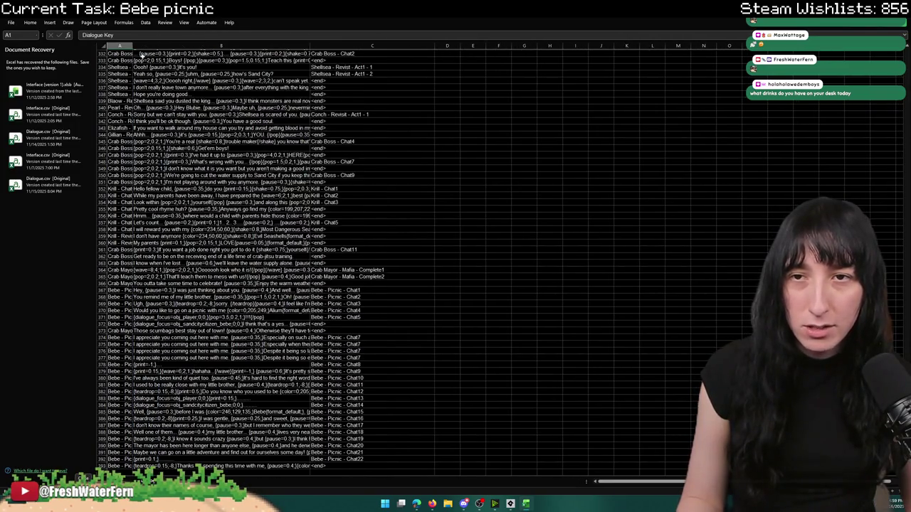
pyautogui.moveTo(132, 45); pyautogui.dragTo(318, 45)
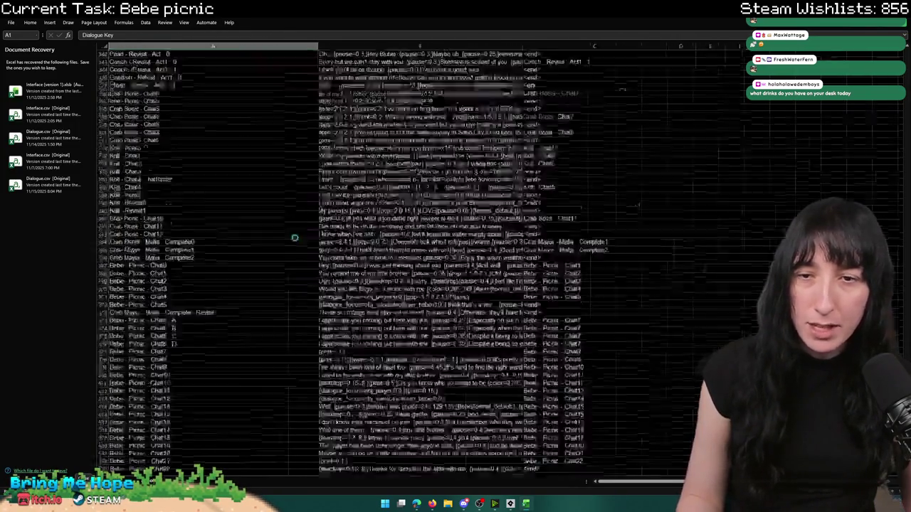
pyautogui.scroll(-4, 687, 385)
pyautogui.scroll(5, 688, 385)
pyautogui.scroll(-1, 687, 384)
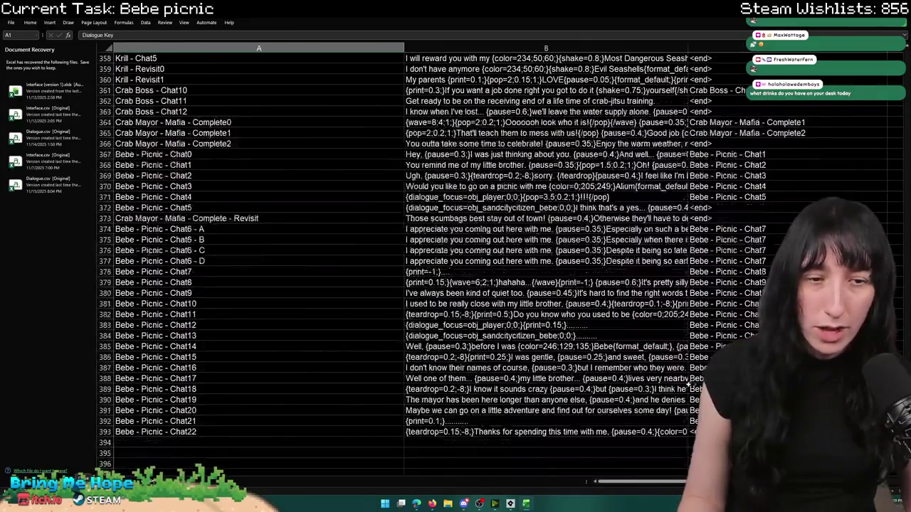
pyautogui.hotkey('ctrl', 'End')
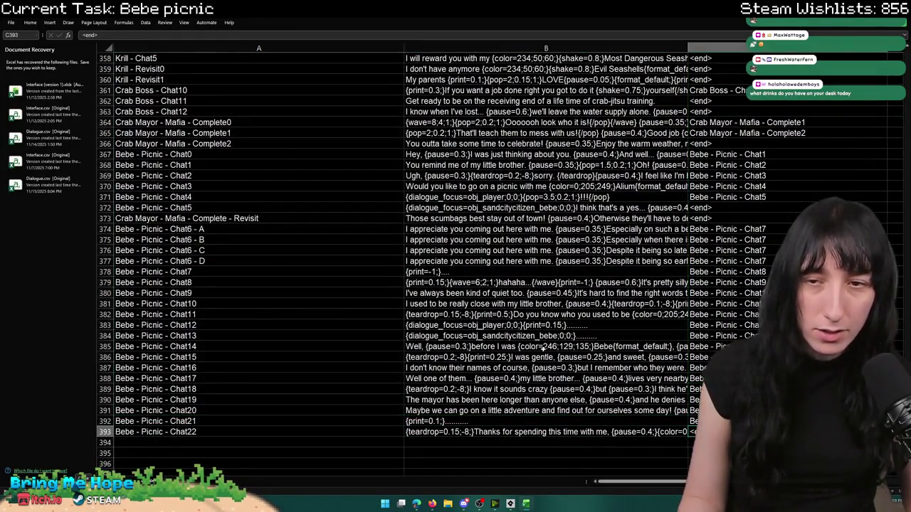
# - Select the Bebe Picnic rows A367:C393, read cell B380, and return to GameMaker
pyautogui.keyDown('shift'); pyautogui.click(173, 154); pyautogui.keyUp('shift')
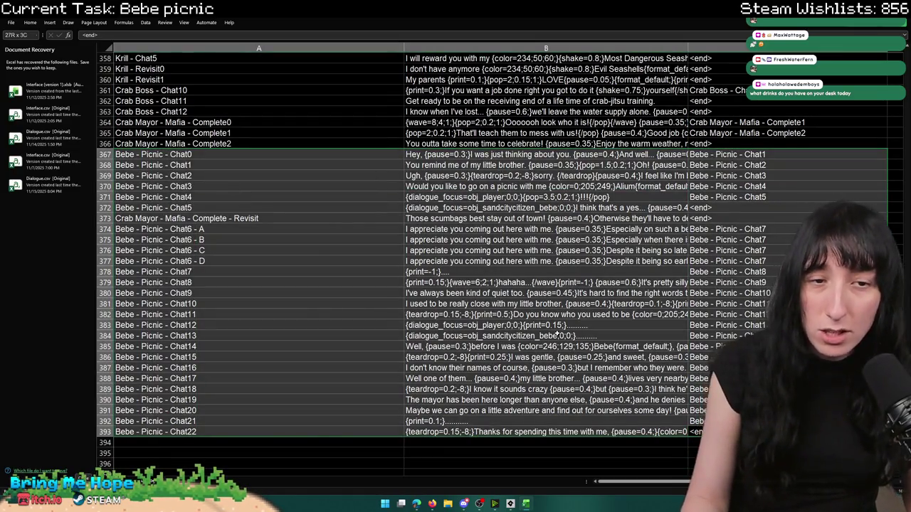
pyautogui.click(556, 293)
pyautogui.hotkey('alt', 'Tab')
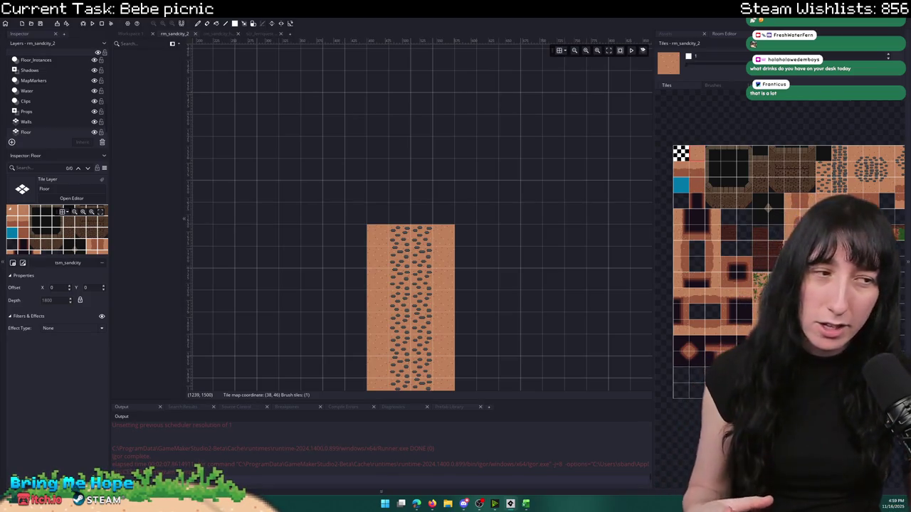
# - Paint dark wall tile columns along the right and left sides of the sandy path
pyautogui.scroll(-4, 368, 178)
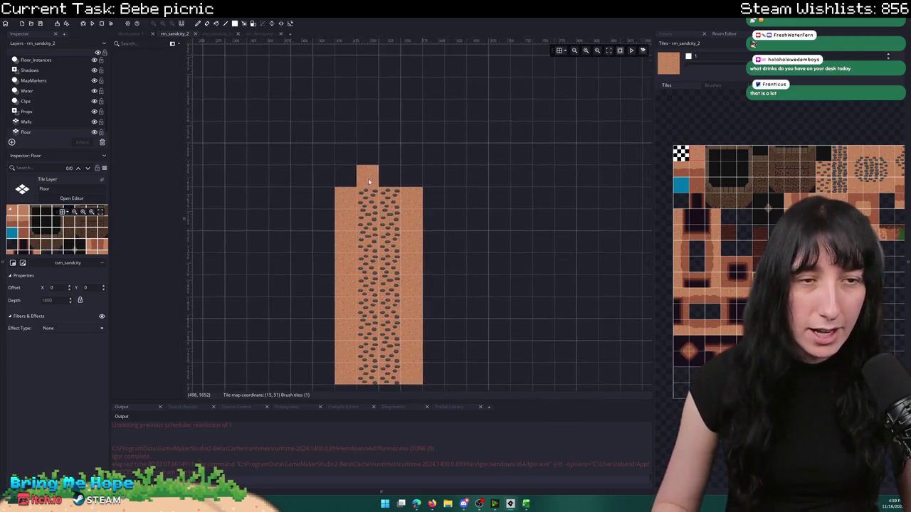
pyautogui.scroll(1, 412, 190)
pyautogui.scroll(-1, 417, 187)
pyautogui.scroll(1, 425, 183)
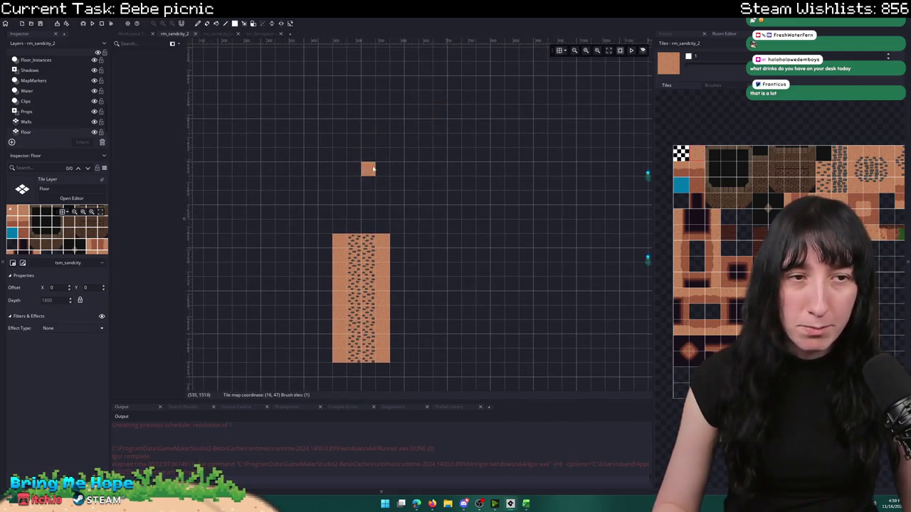
pyautogui.scroll(-1, 384, 160)
pyautogui.scroll(1, 413, 149)
pyautogui.moveTo(427, 143)
pyautogui.mouseDown()
pyautogui.moveTo(523, 167)
pyautogui.moveTo(361, 201)
pyautogui.mouseUp()
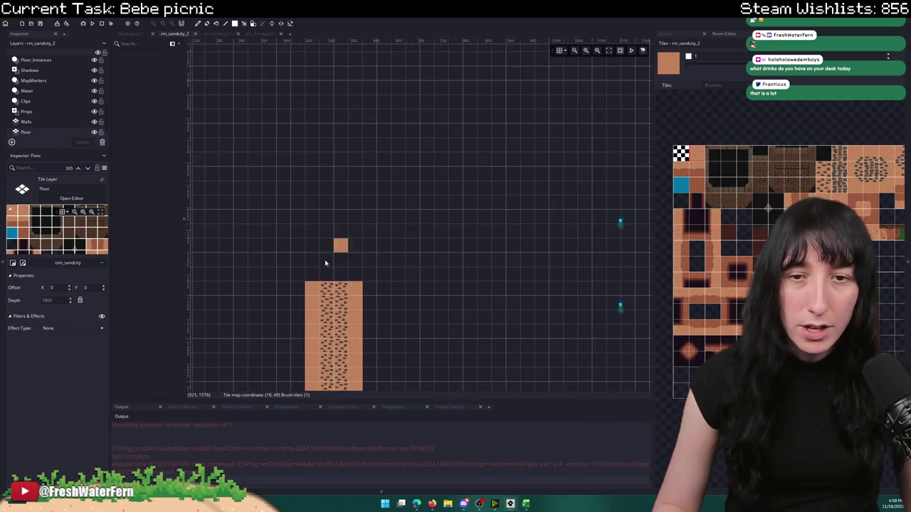
pyautogui.moveTo(323, 270)
pyautogui.mouseDown()
pyautogui.moveTo(475, 196)
pyautogui.moveTo(392, 186)
pyautogui.mouseUp()
pyautogui.scroll(1, 437, 216)
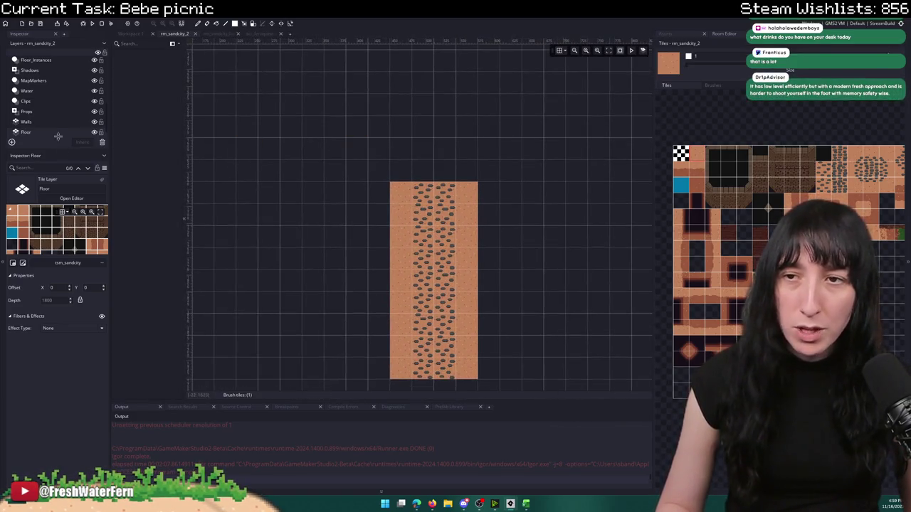
pyautogui.click(711, 167)
pyautogui.moveTo(488, 347)
pyautogui.mouseDown()
pyautogui.moveTo(488, 366)
pyautogui.moveTo(486, 206)
pyautogui.mouseUp()
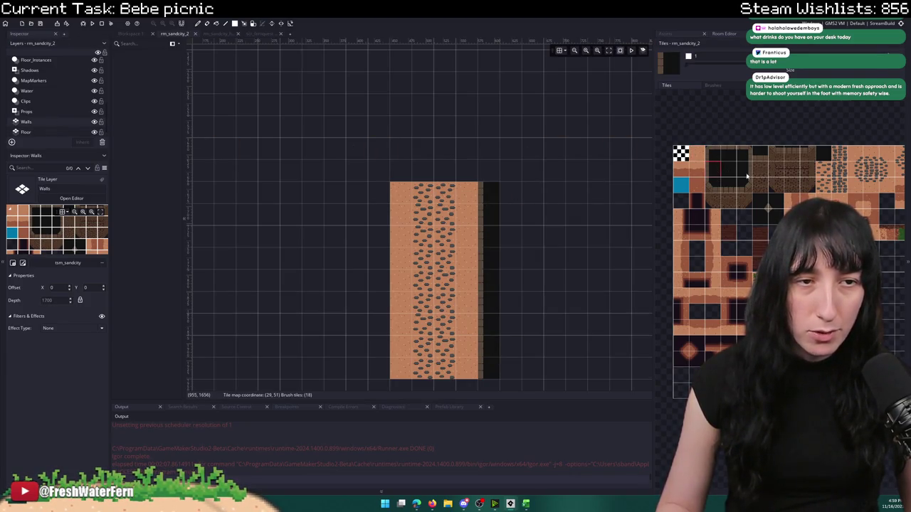
pyautogui.click(746, 176)
pyautogui.moveTo(387, 378); pyautogui.dragTo(389, 215)
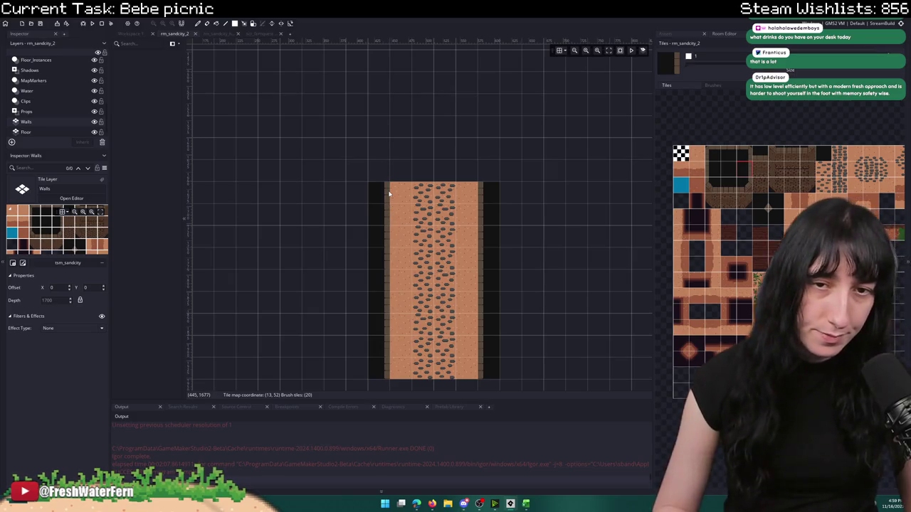
# - Add a wall tile above the left wall and extend the right wall one tile higher
pyautogui.click(421, 85)
pyautogui.scroll(2, 420, 114)
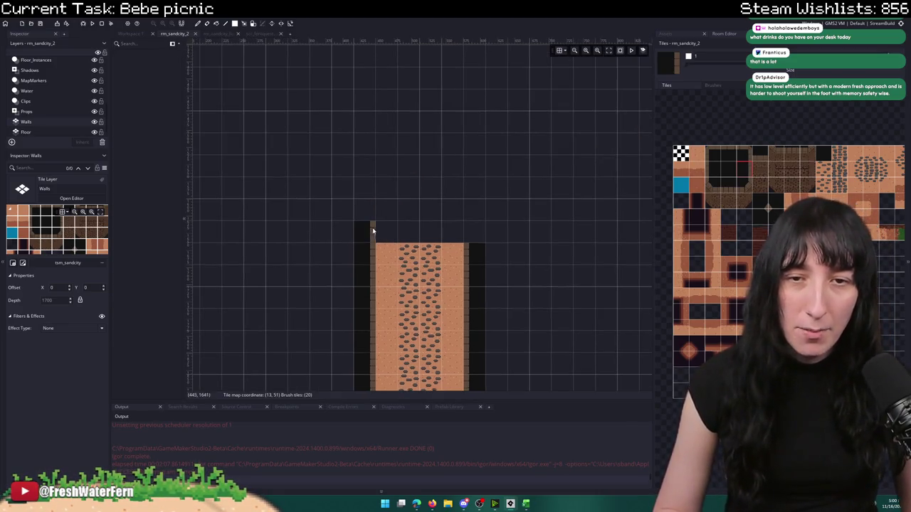
pyautogui.click(696, 168)
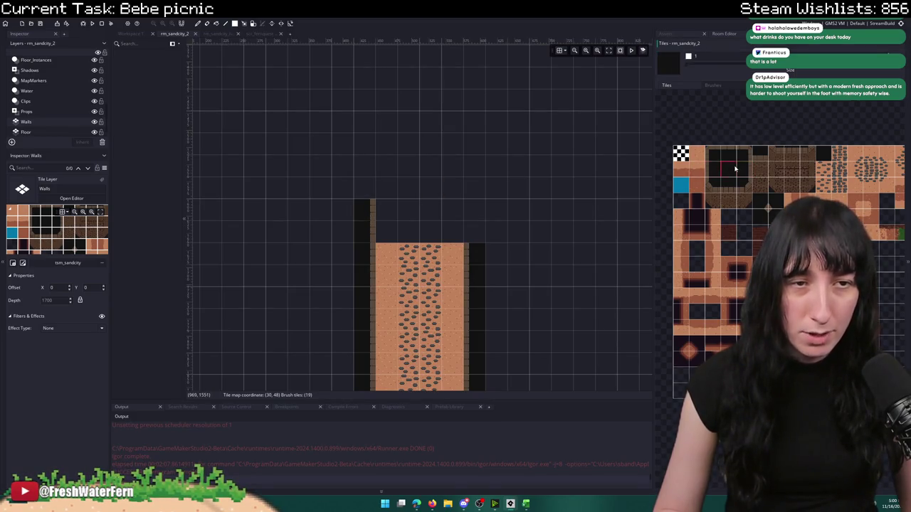
pyautogui.moveTo(472, 241); pyautogui.dragTo(471, 205)
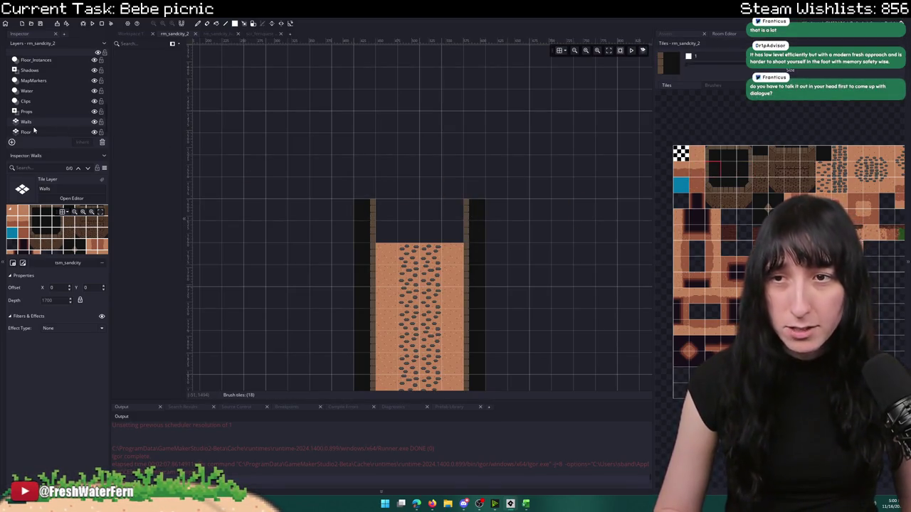
# - Fill the gap at the path's top with sand and patch the cobblestone holes
pyautogui.click(696, 154)
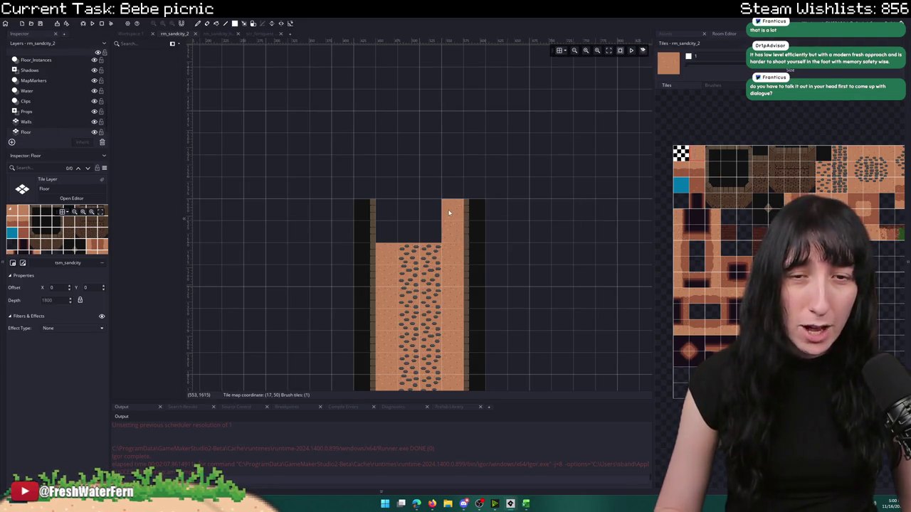
pyautogui.click(430, 233)
pyautogui.click(409, 210)
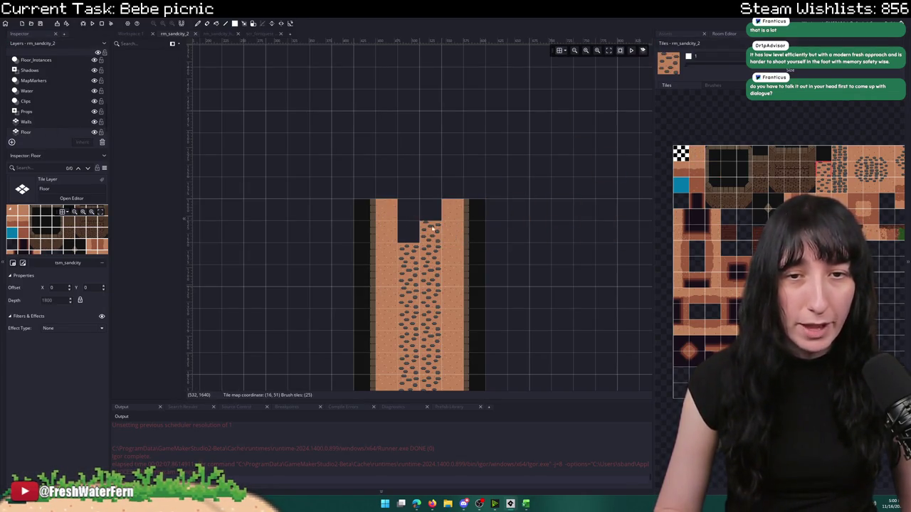
pyautogui.click(824, 185)
pyautogui.click(410, 233)
pyautogui.click(432, 210)
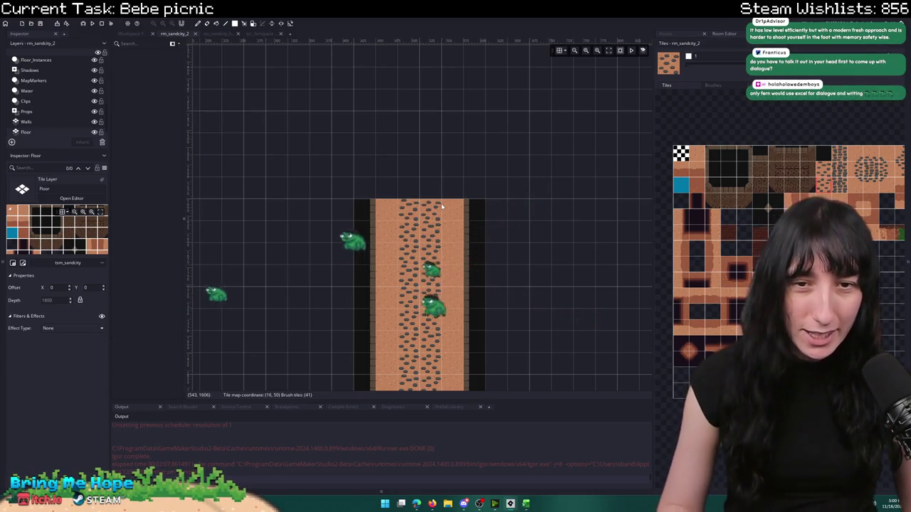
# - Paint a tile above the path's top-right corner, then bring up the Windows Start menu
pyautogui.scroll(-1, 453, 230)
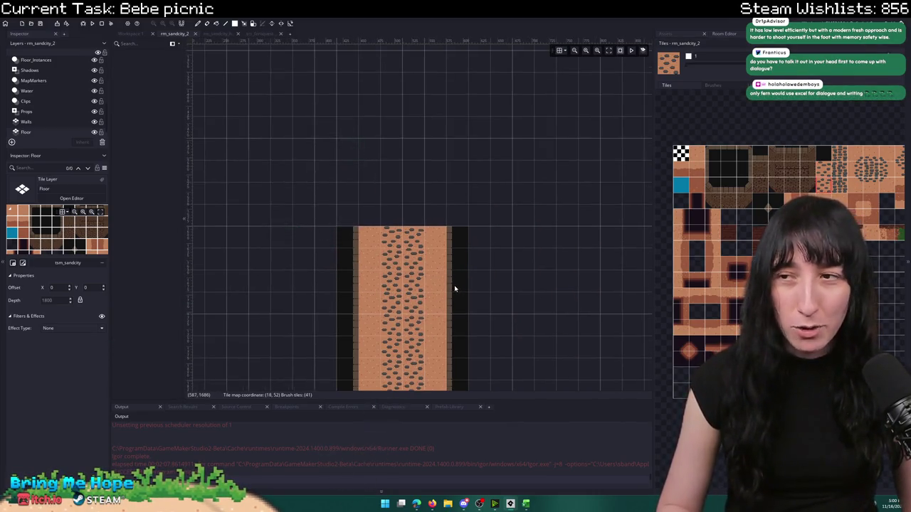
pyautogui.scroll(2, 456, 289)
pyautogui.click(456, 234)
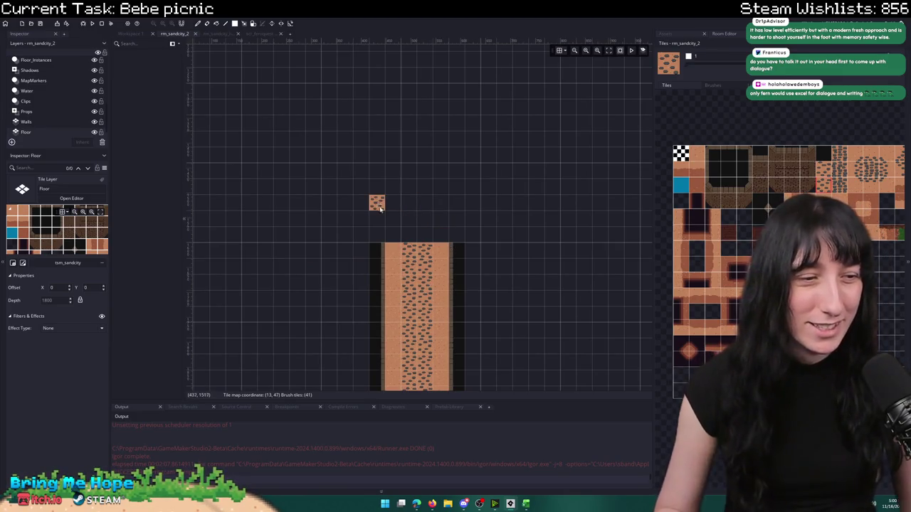
pyautogui.scroll(-1, 396, 184)
pyautogui.scroll(-1, 396, 184)
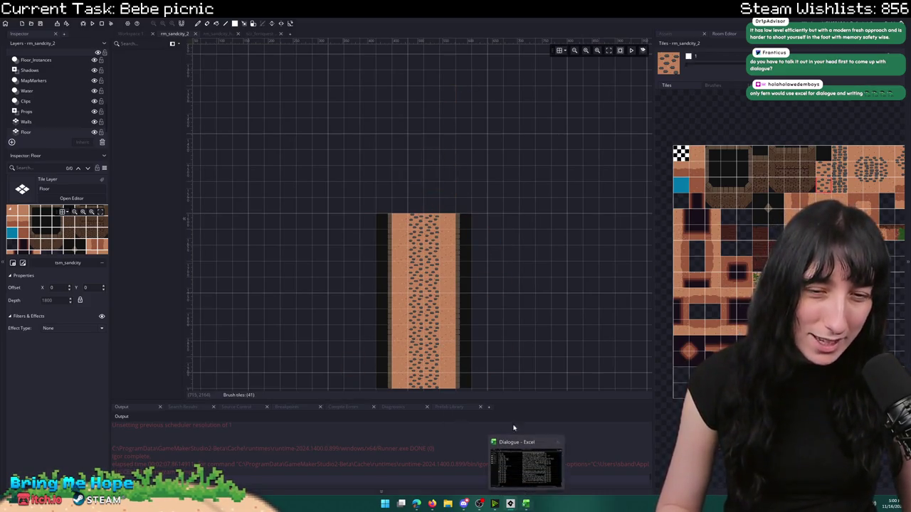
pyautogui.scroll(3, 454, 205)
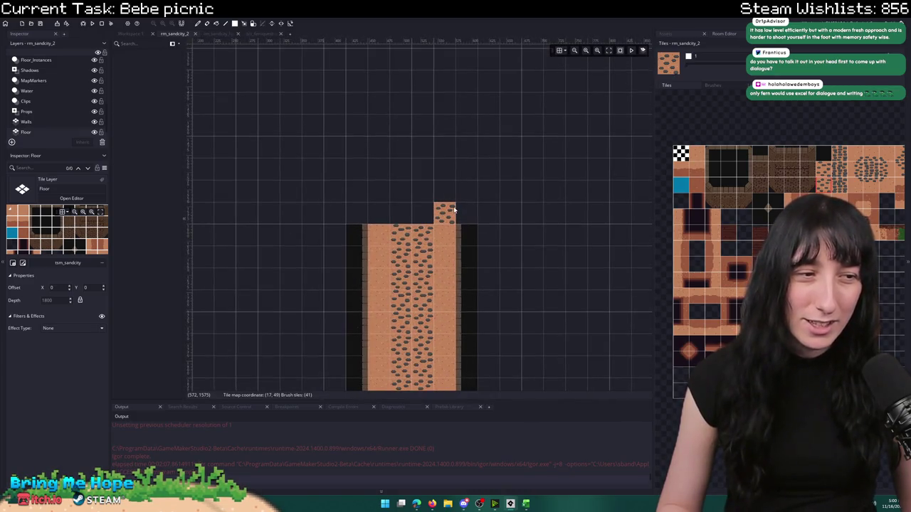
pyautogui.moveTo(470, 226); pyautogui.dragTo(498, 246)
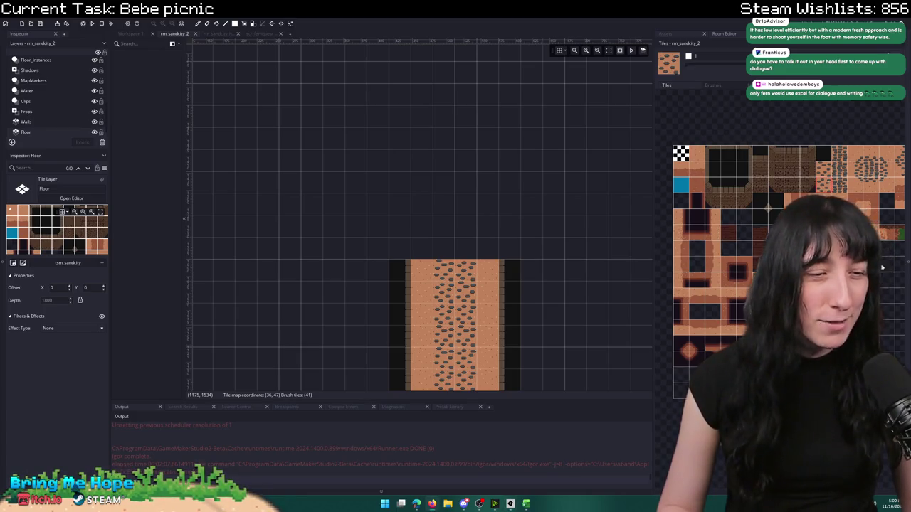
pyautogui.click(381, 503)
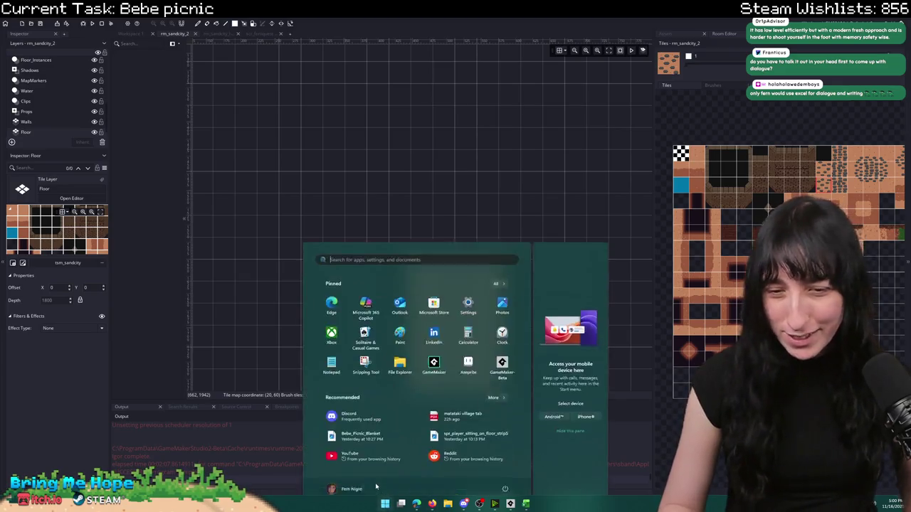
# - Launch Spotify and open the Dark Cloud Original Soundtrack album
pyautogui.write('spotify')
pyautogui.press('Return')
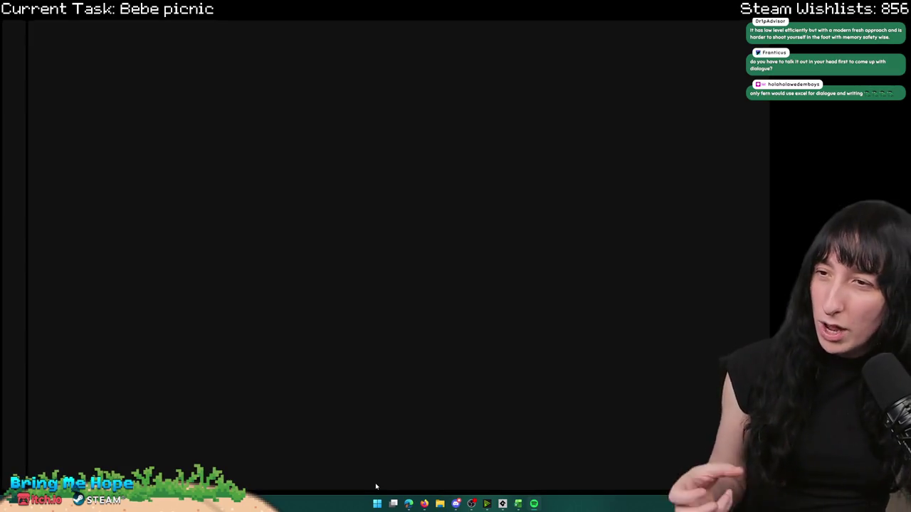
pyautogui.scroll(-2, 701, 228)
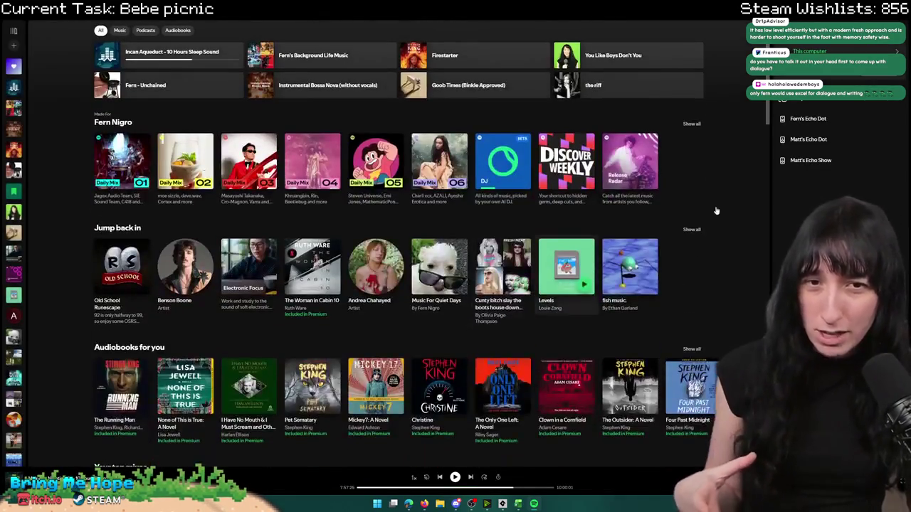
pyautogui.scroll(1, 703, 229)
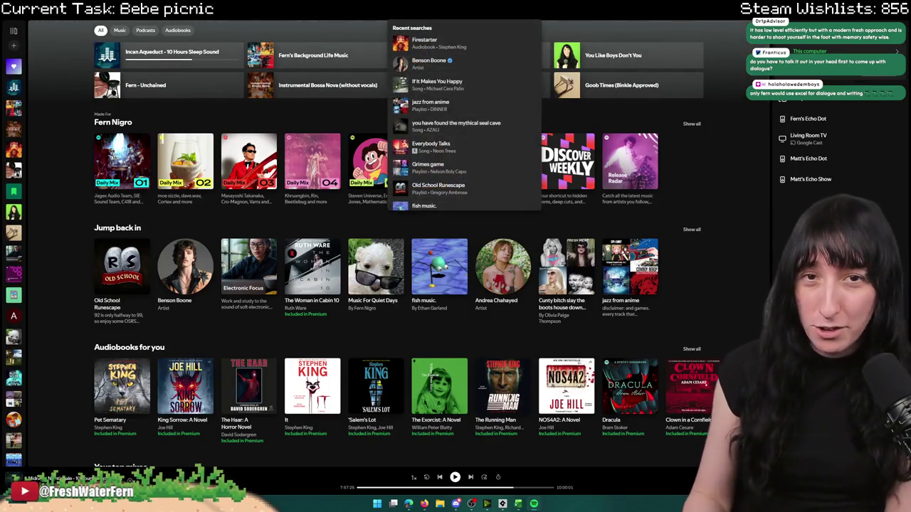
pyautogui.click(697, 118)
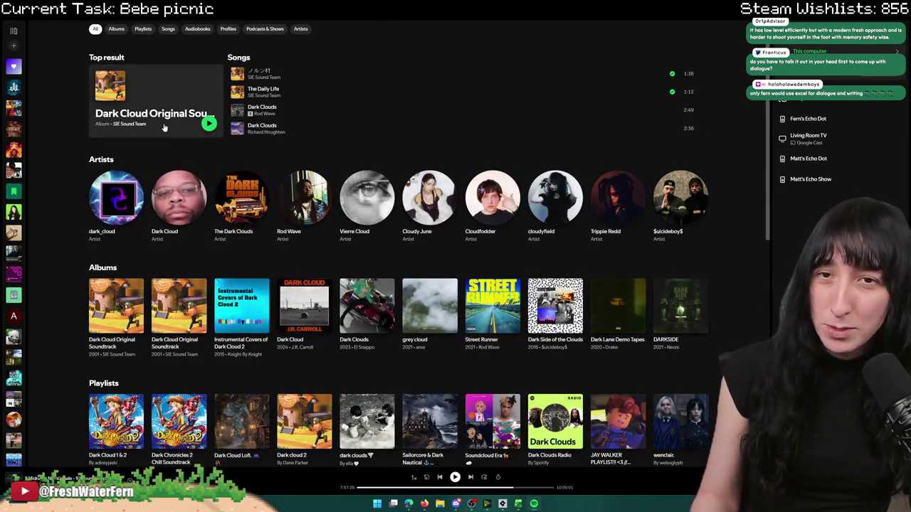
pyautogui.click(163, 128)
# - Sample several tracks, settle on track 11 with repeat-one on, then pause playback
pyautogui.doubleClick(183, 242)
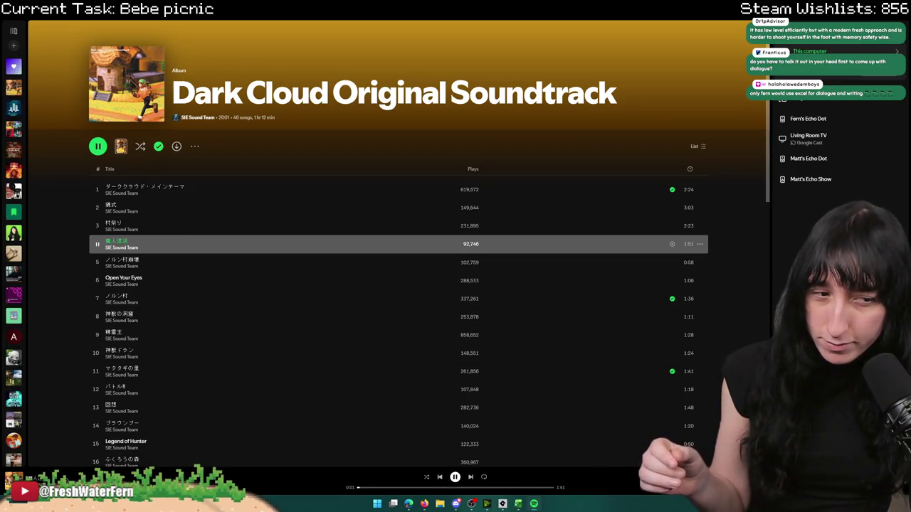
pyautogui.doubleClick(263, 284)
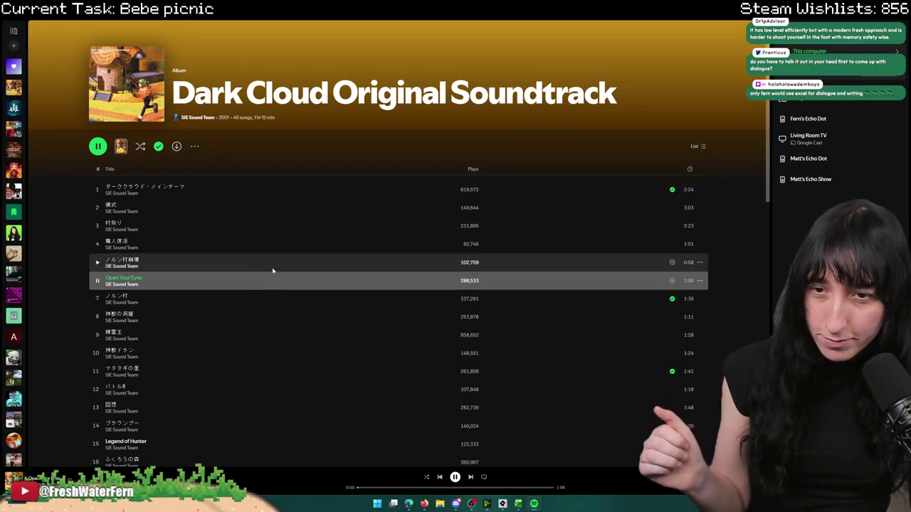
pyautogui.doubleClick(273, 269)
pyautogui.doubleClick(220, 297)
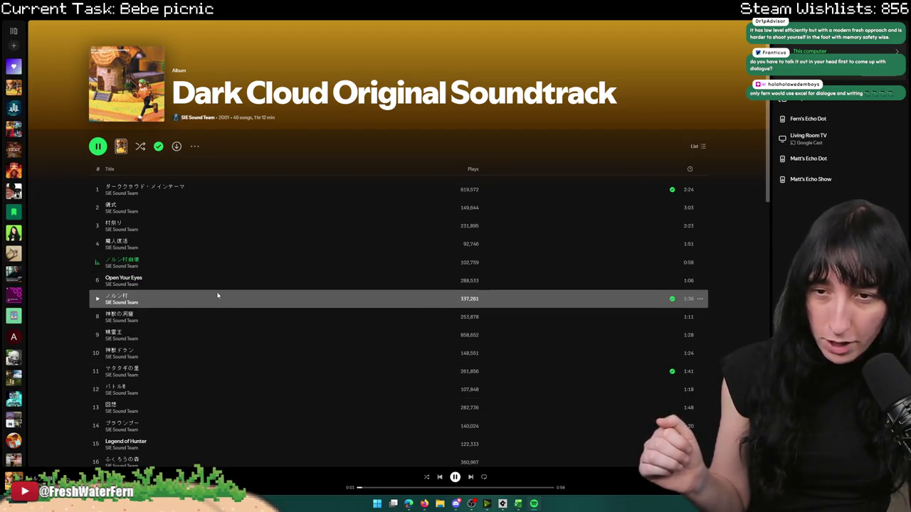
pyautogui.doubleClick(201, 318)
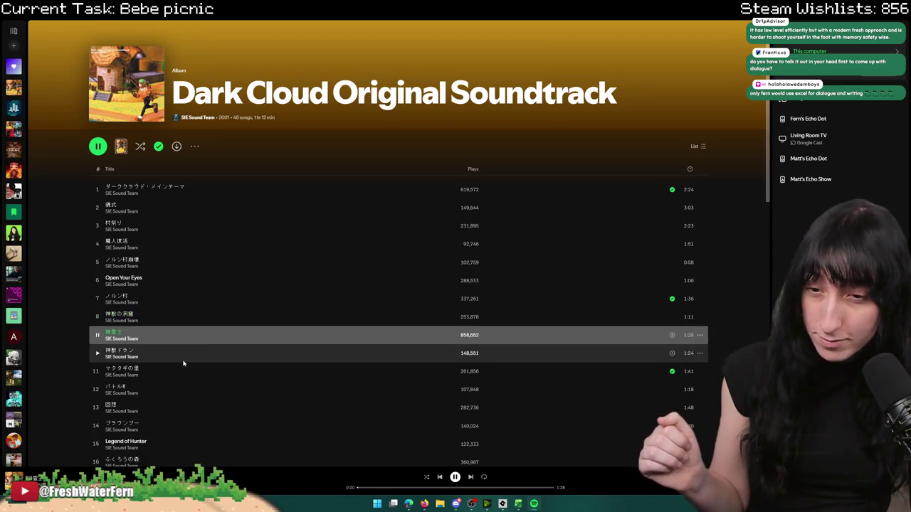
pyautogui.doubleClick(183, 354)
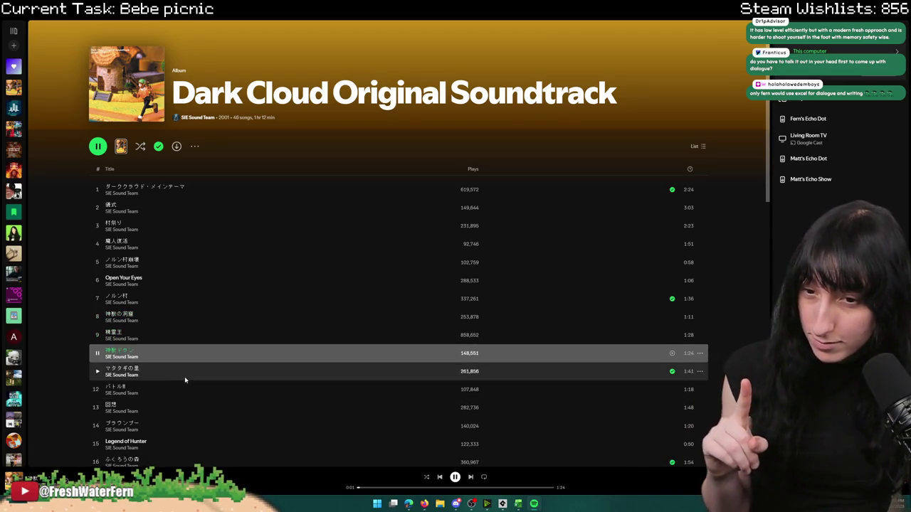
pyautogui.doubleClick(185, 375)
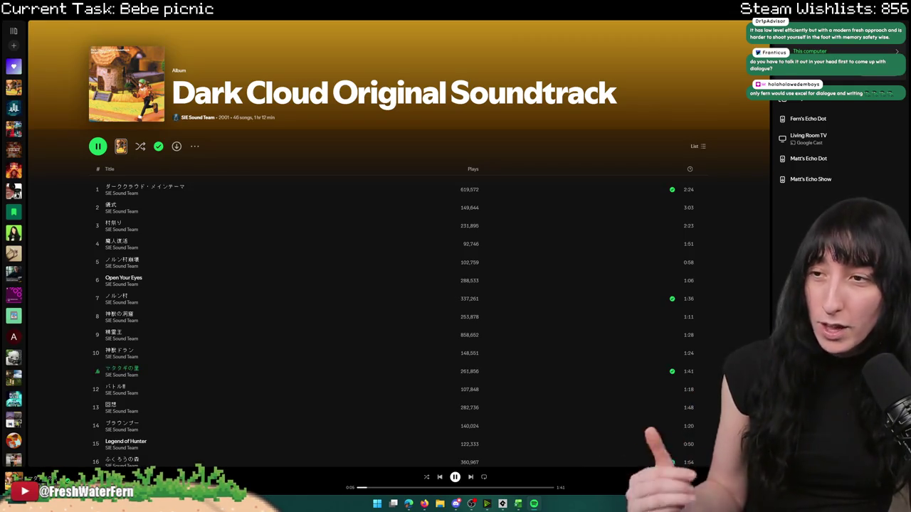
pyautogui.doubleClick(484, 477)
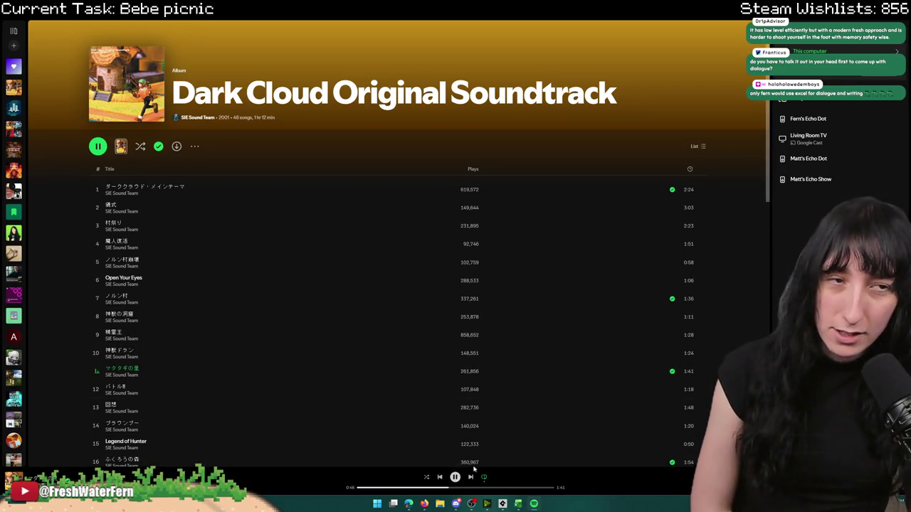
pyautogui.click(455, 477)
# - Back in GameMaker, paint a column of cobblestones upward from the existing path
pyautogui.hotkey('alt', 'Tab')
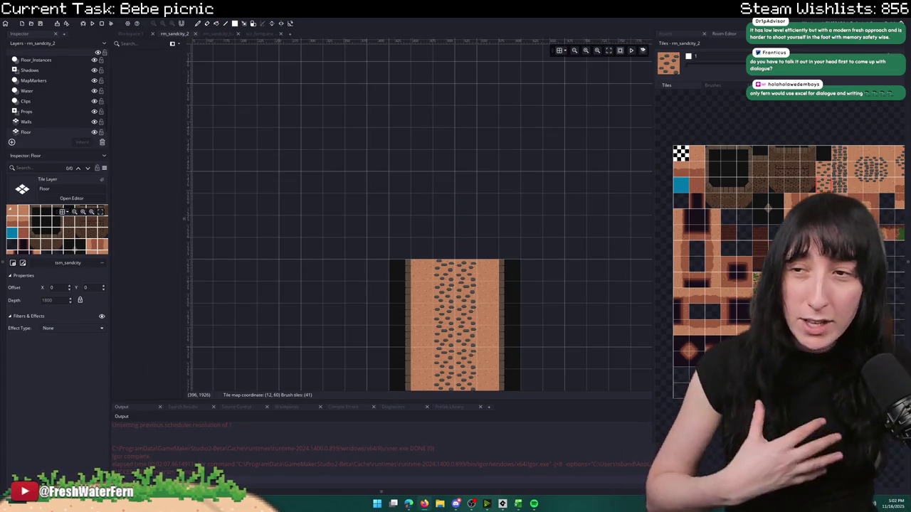
pyautogui.scroll(-5, 388, 175)
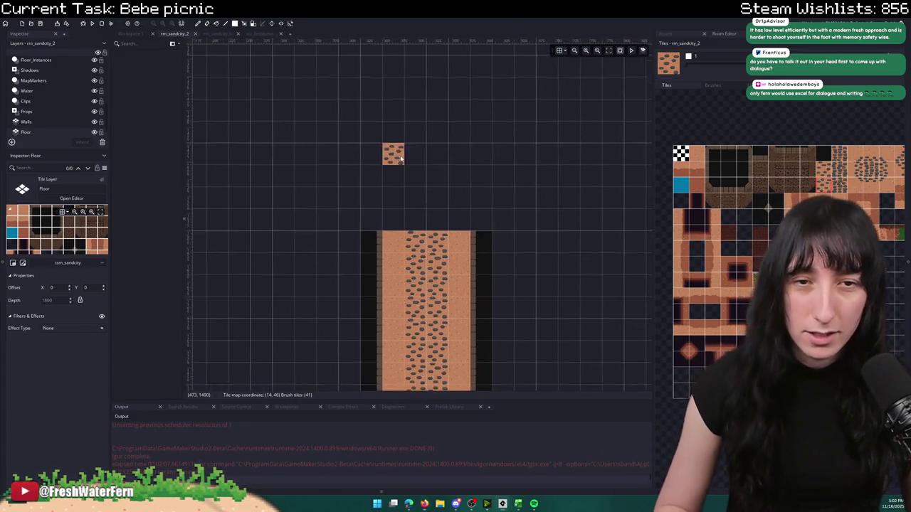
pyautogui.scroll(3, 389, 175)
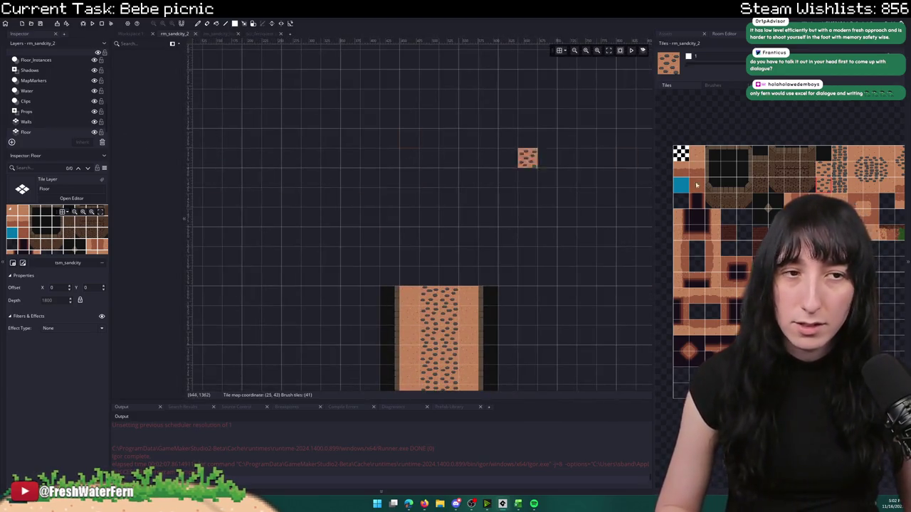
pyautogui.scroll(1, 437, 274)
pyautogui.moveTo(437, 274); pyautogui.dragTo(446, 171)
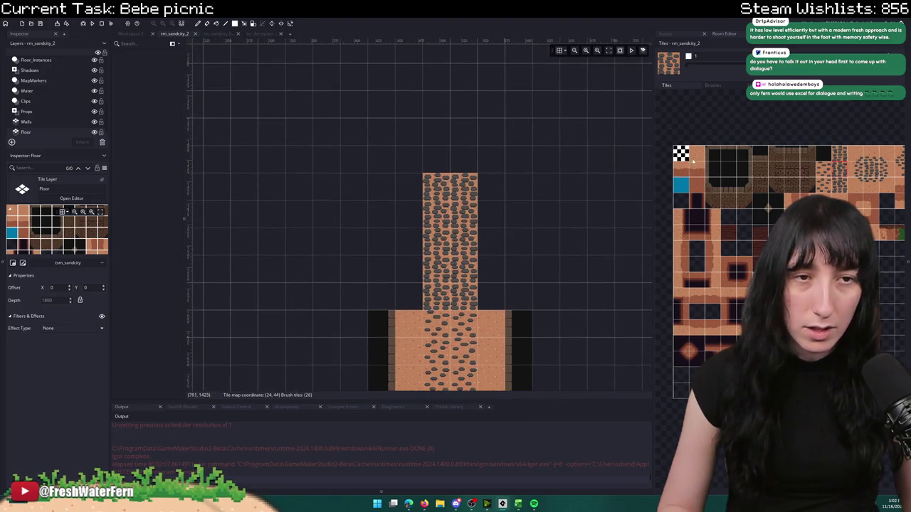
# - Paint plain sand columns left and right of the cobblestones and fill the bottom corners
pyautogui.keyDown('ctrl'); pyautogui.click(403, 317); pyautogui.keyUp('ctrl')
pyautogui.moveTo(403, 317); pyautogui.dragTo(408, 195)
pyautogui.click(381, 242)
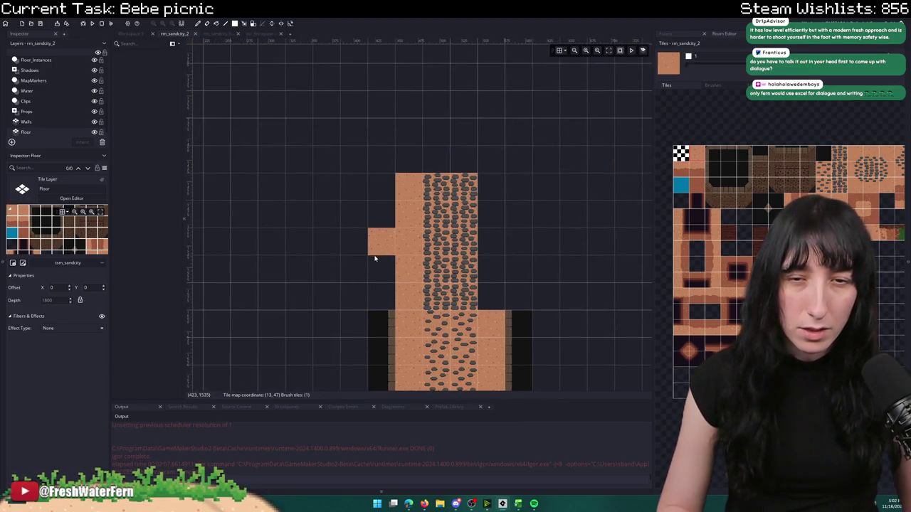
pyautogui.moveTo(375, 228); pyautogui.dragTo(382, 184)
pyautogui.moveTo(491, 187)
pyautogui.mouseDown()
pyautogui.moveTo(483, 264)
pyautogui.moveTo(515, 196)
pyautogui.mouseUp()
pyautogui.click(380, 268)
pyautogui.click(513, 294)
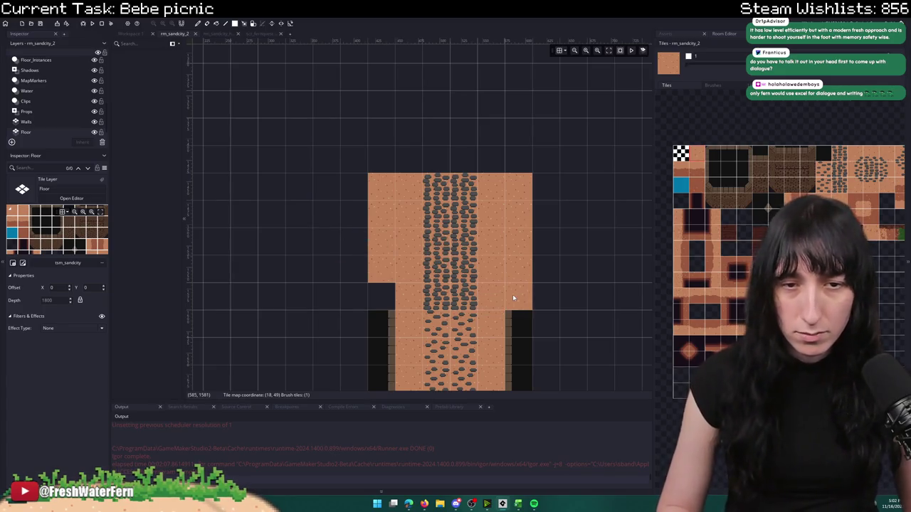
pyautogui.click(388, 306)
# - Repaint the upper cobblestones with a sparser cobblestone tile strip
pyautogui.scroll(-3, 387, 306)
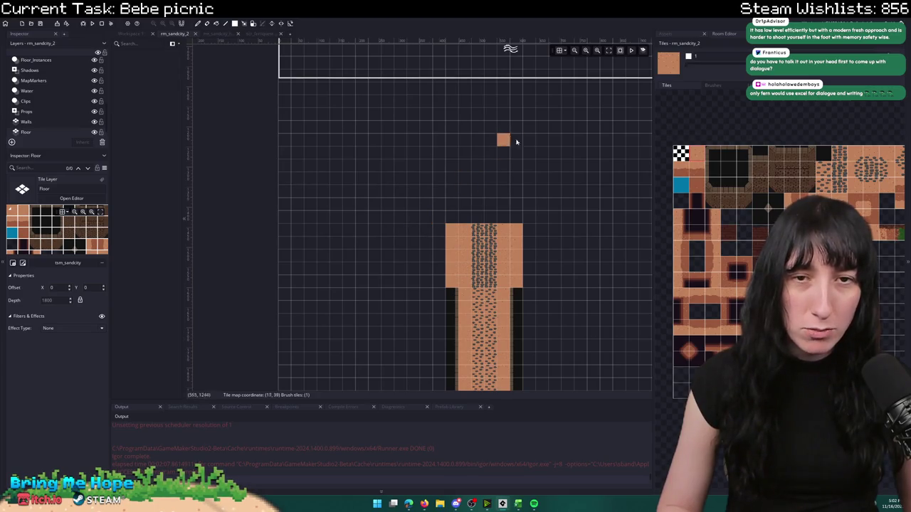
pyautogui.moveTo(555, 128); pyautogui.dragTo(498, 165)
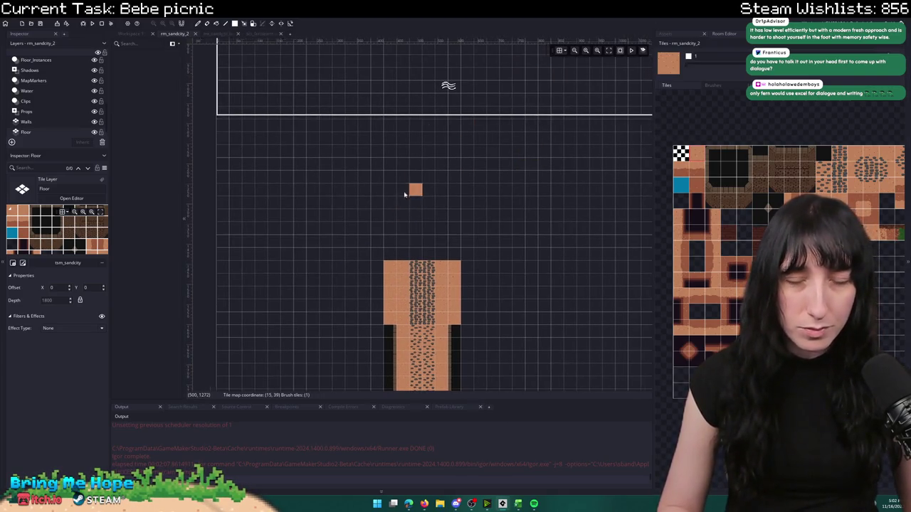
pyautogui.scroll(3, 336, 194)
pyautogui.scroll(2, 337, 193)
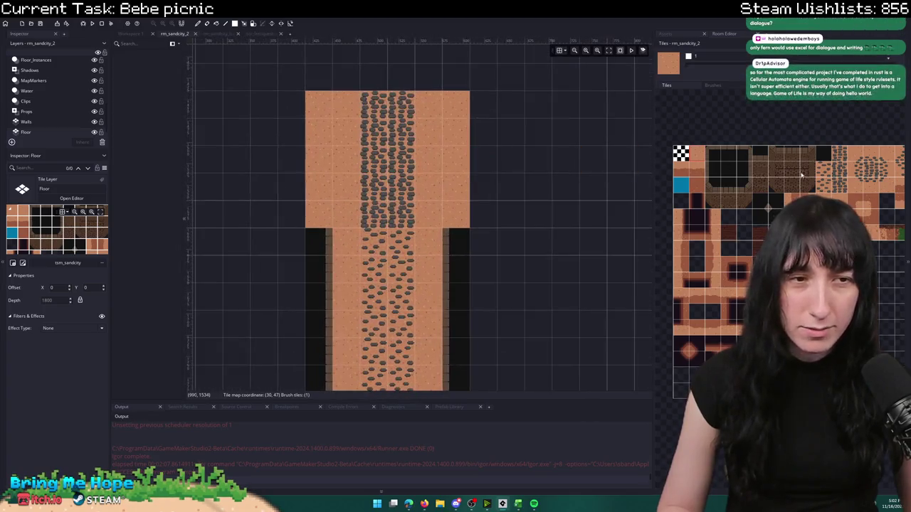
pyautogui.moveTo(819, 148); pyautogui.dragTo(830, 191)
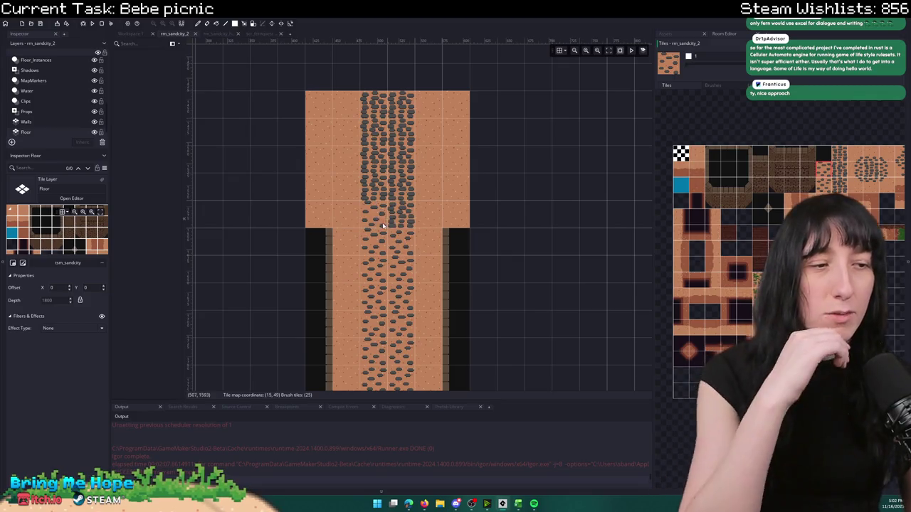
pyautogui.click(283, 245)
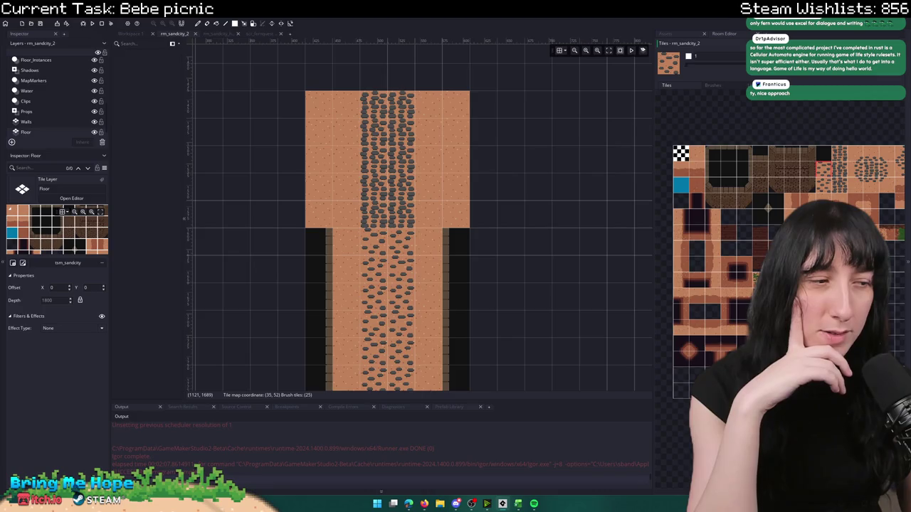
pyautogui.moveTo(401, 213)
pyautogui.mouseDown()
pyautogui.moveTo(401, 121)
pyautogui.moveTo(377, 109)
pyautogui.mouseUp()
# - Add extra cobblestones at the path's right edge and a sand row across the top edge
pyautogui.click(831, 185)
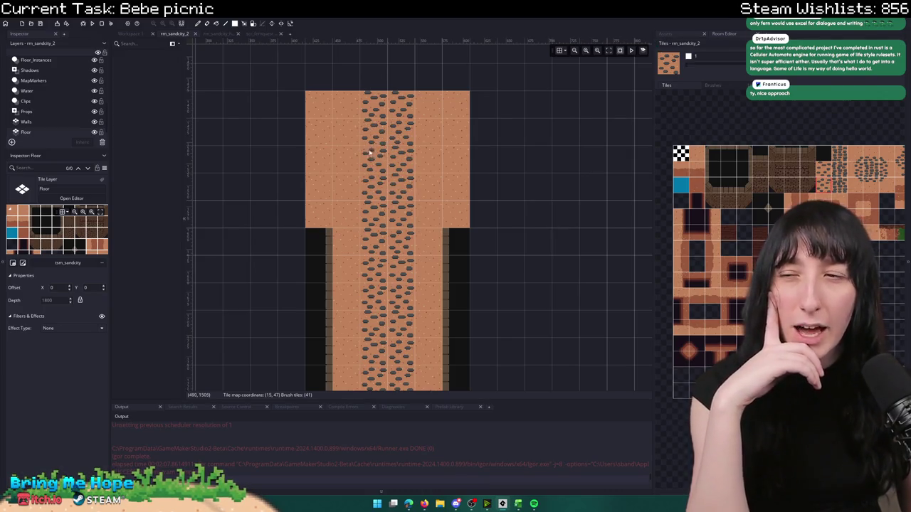
pyautogui.scroll(2, 387, 157)
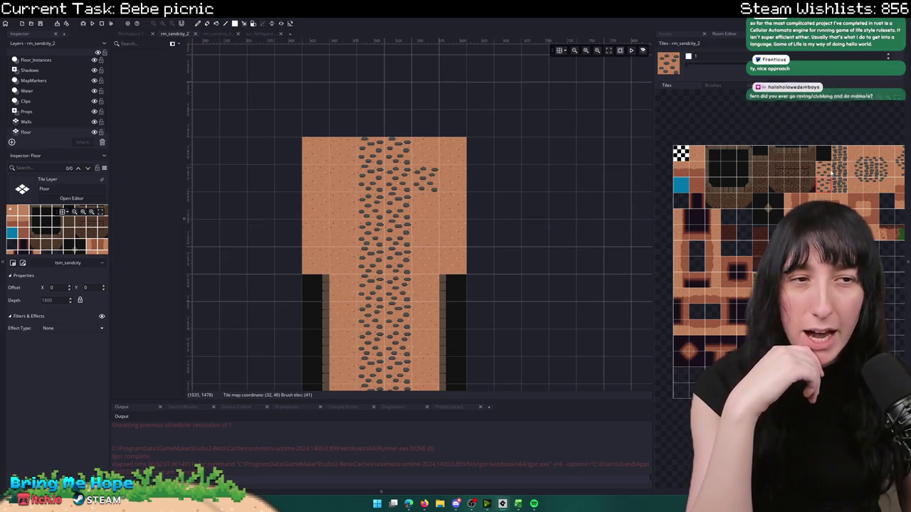
pyautogui.moveTo(422, 205)
pyautogui.mouseDown()
pyautogui.moveTo(456, 205)
pyautogui.moveTo(456, 180)
pyautogui.mouseUp()
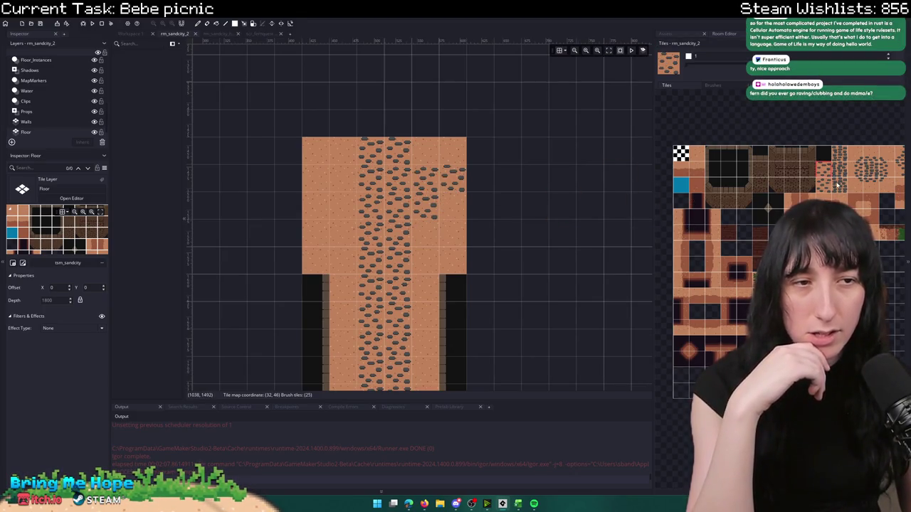
pyautogui.click(699, 156)
pyautogui.moveTo(400, 153); pyautogui.dragTo(372, 153)
pyautogui.hotkey('ctrl', 'z')
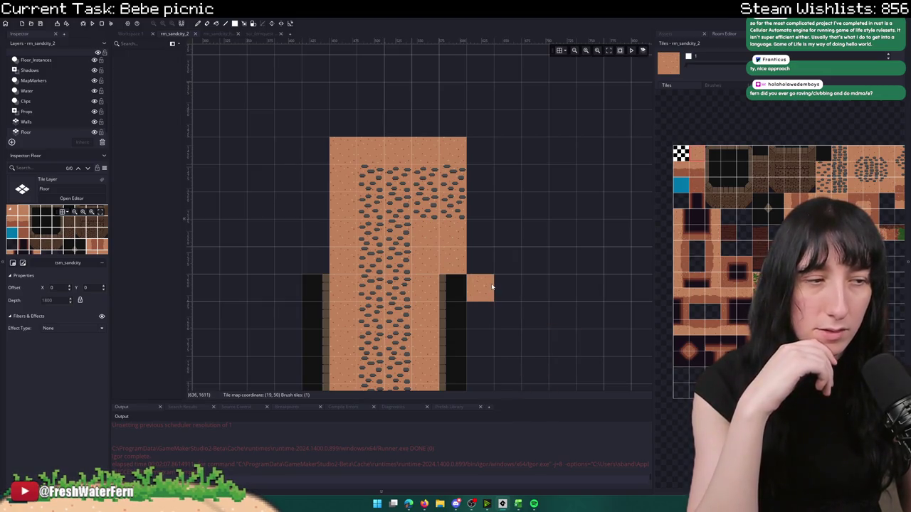
pyautogui.scroll(1, 488, 221)
pyautogui.click(421, 136)
pyautogui.moveTo(423, 136)
pyautogui.mouseDown()
pyautogui.moveTo(360, 138)
pyautogui.moveTo(450, 135)
pyautogui.mouseUp()
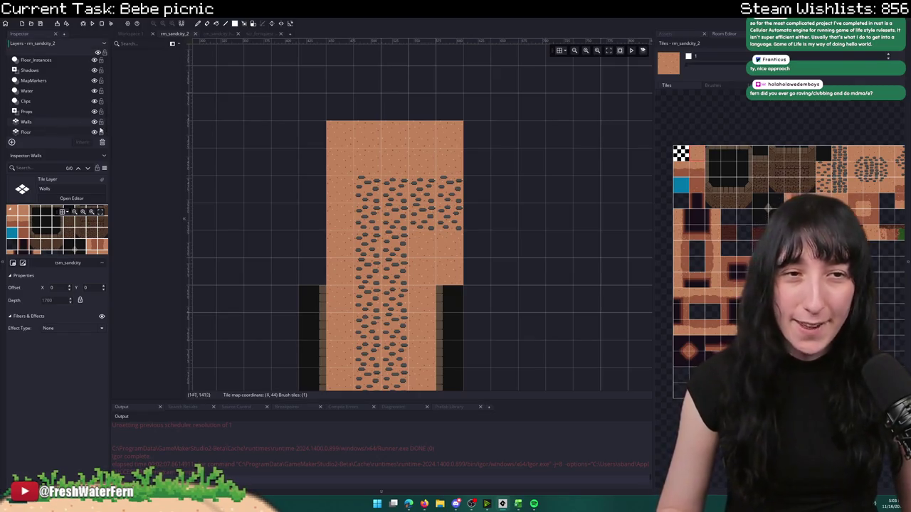
pyautogui.click(743, 167)
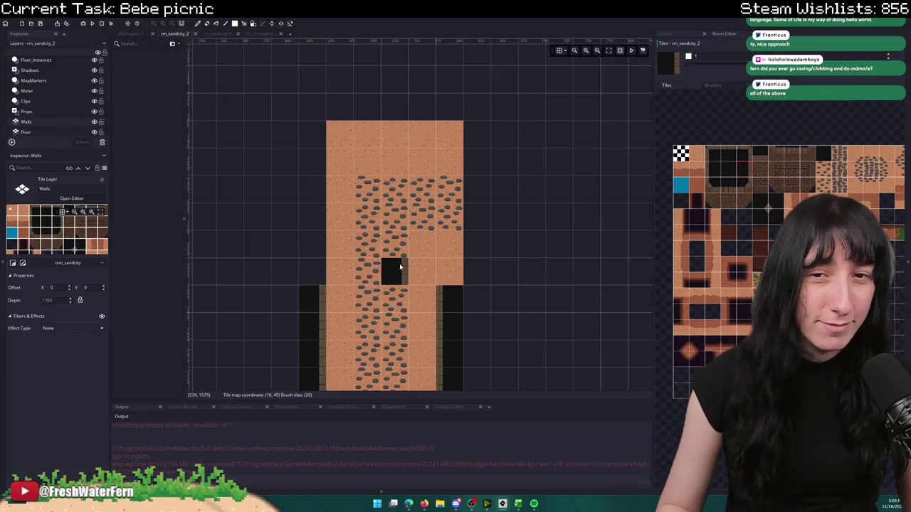
# - Paint dark wall tiles up the left side, a brick row across the top, and a dark corner, then switch to Spotify
pyautogui.moveTo(320, 271)
pyautogui.mouseDown()
pyautogui.moveTo(313, 127)
pyautogui.moveTo(306, 165)
pyautogui.mouseUp()
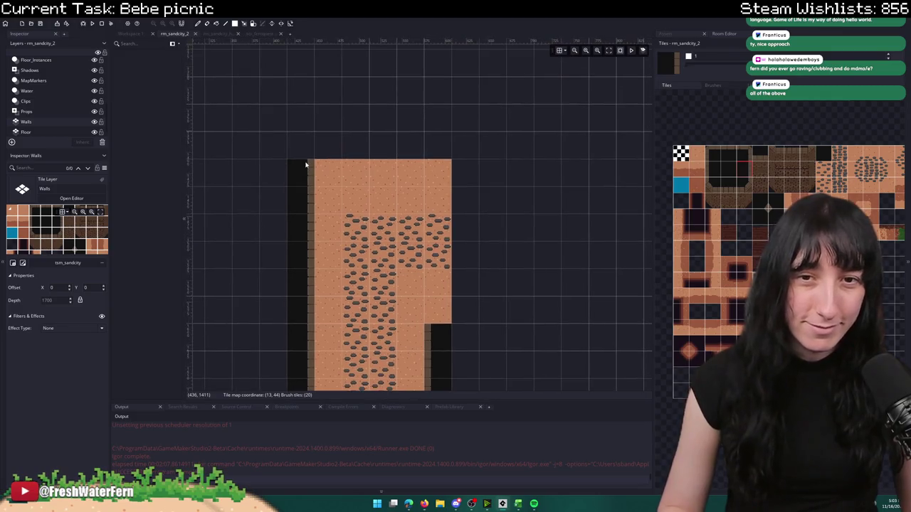
pyautogui.click(726, 185)
pyautogui.moveTo(354, 135)
pyautogui.mouseDown()
pyautogui.moveTo(346, 142)
pyautogui.moveTo(441, 142)
pyautogui.mouseUp()
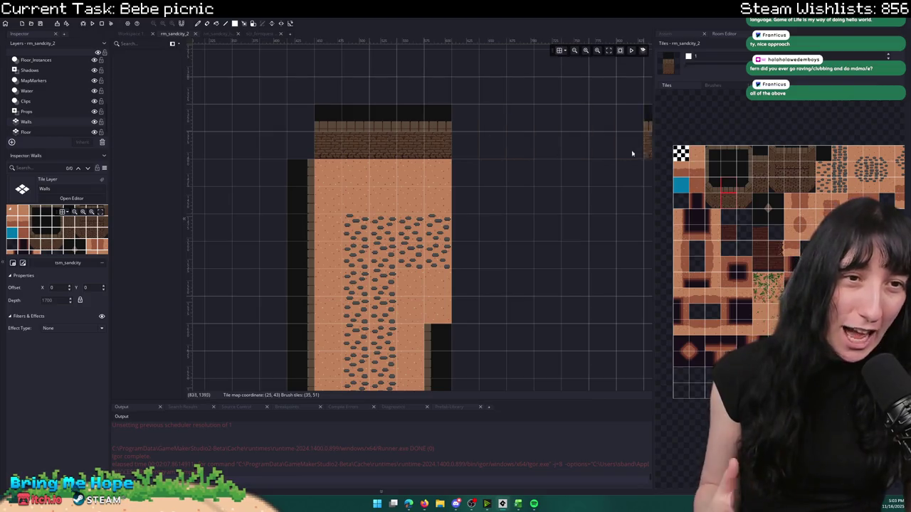
pyautogui.click(741, 167)
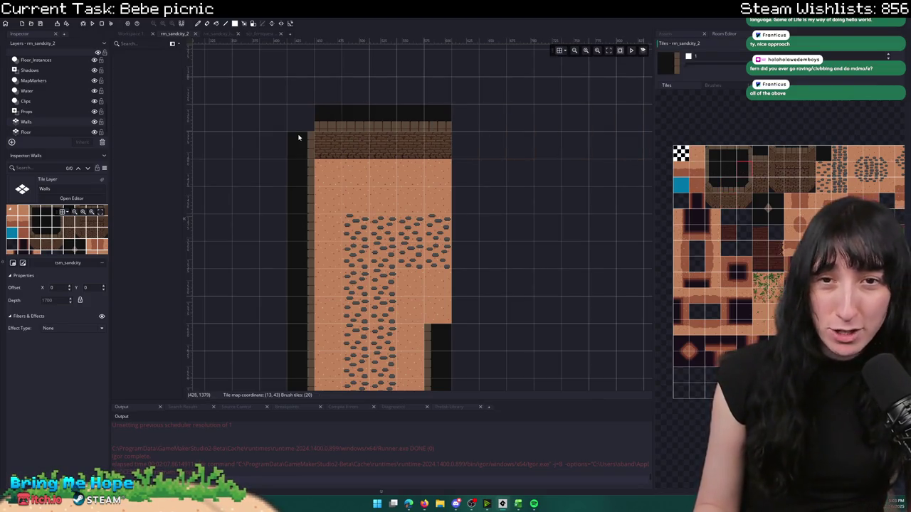
pyautogui.click(720, 163)
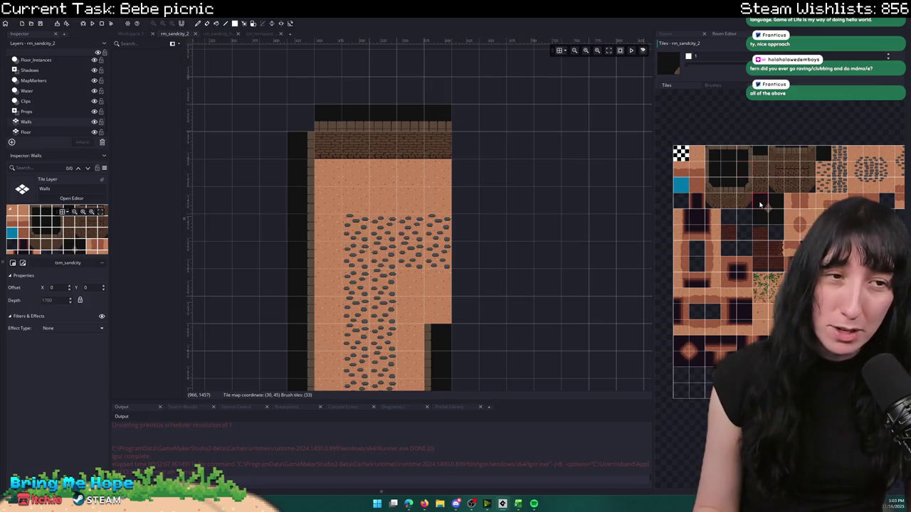
pyautogui.click(304, 119)
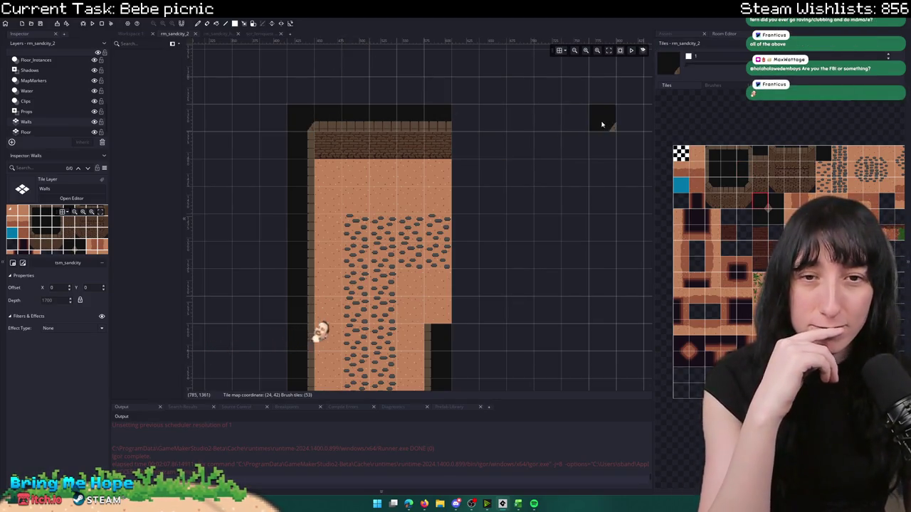
pyautogui.moveTo(600, 122); pyautogui.dragTo(418, 228)
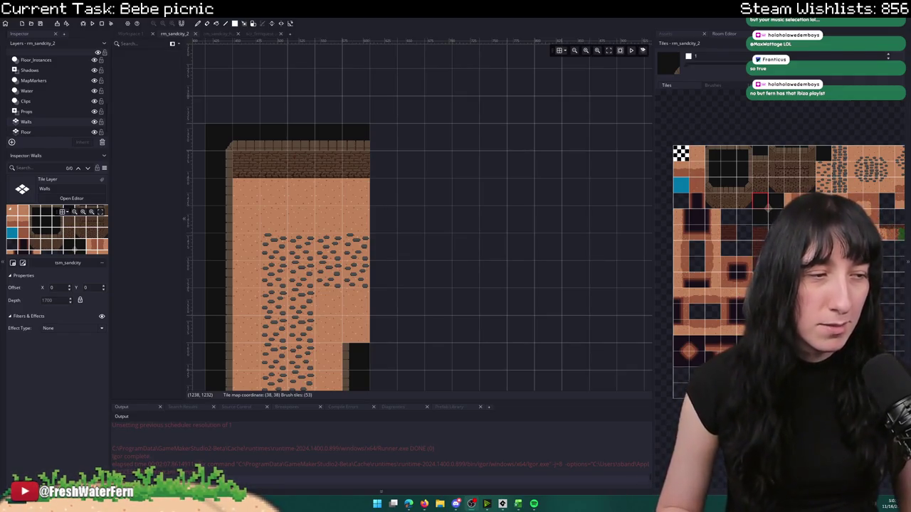
pyautogui.click(534, 503)
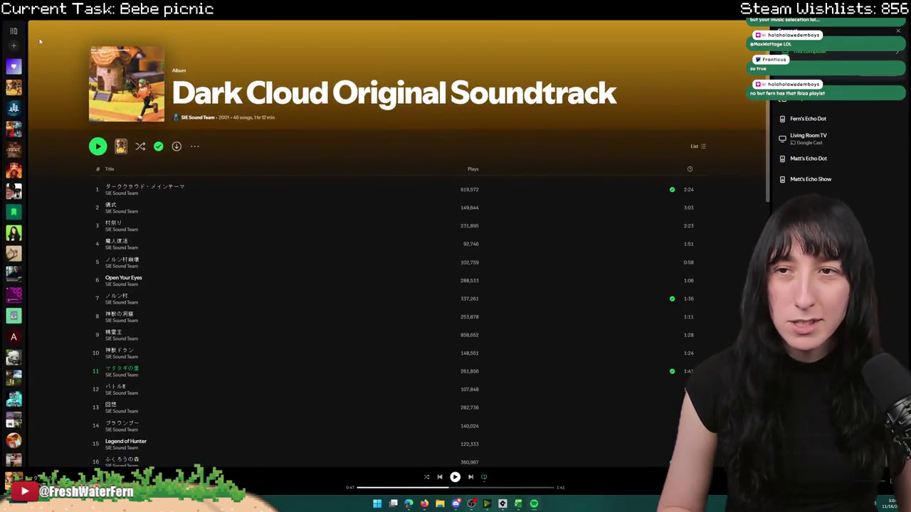
# - Search Spotify for 'ibiza', then switch to the YouTube mix video
pyautogui.hotkey('ctrl', 'k')
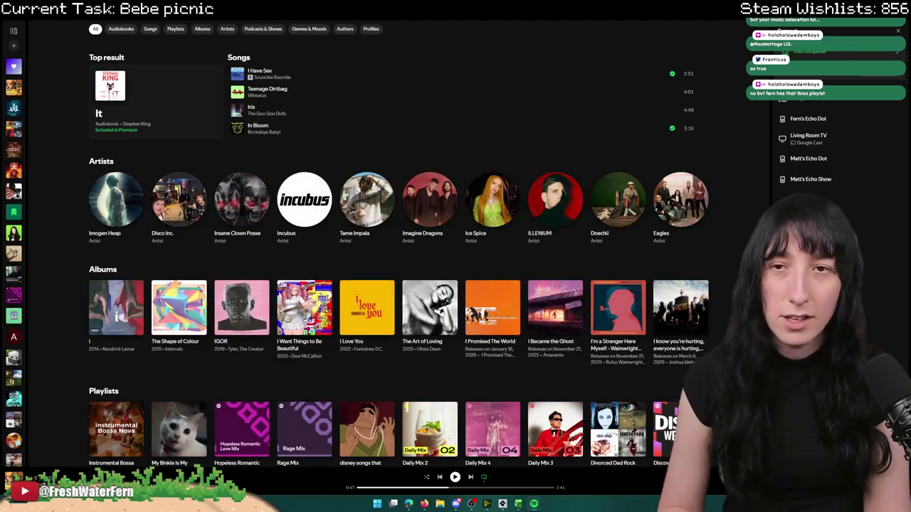
pyautogui.write('biza')
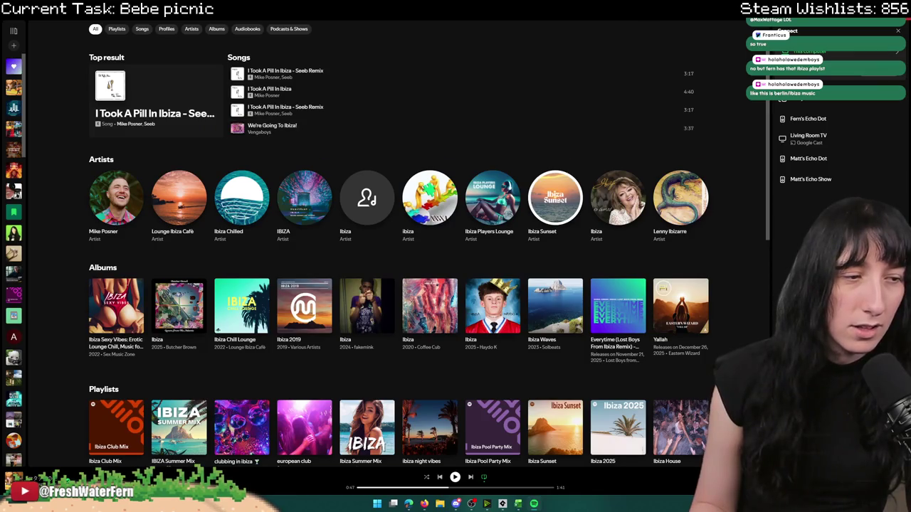
pyautogui.hotkey('alt', 'Tab')
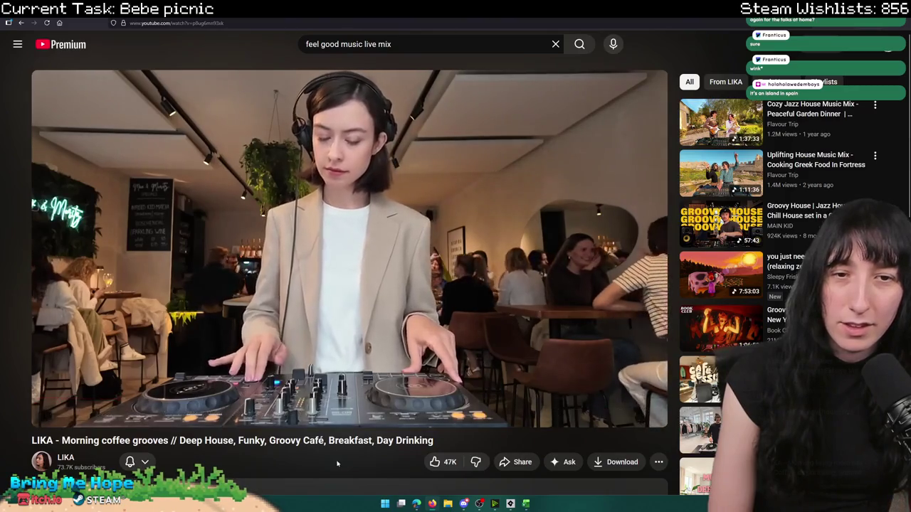
# - Restore the maximized YouTube browser window so GameMaker's room editor shows behind it
pyautogui.moveTo(488, 11)
pyautogui.mouseDown()
pyautogui.moveTo(490, 92)
pyautogui.moveTo(0, 93)
pyautogui.mouseUp()
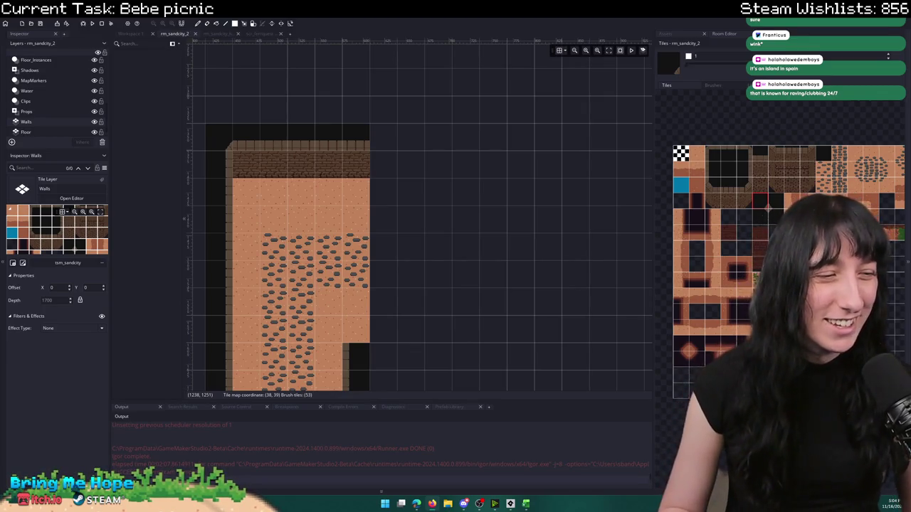
# - Pick a block of brick wall tiles as the brush and nudge the room view up-left
pyautogui.click(765, 193)
pyautogui.moveTo(576, 186); pyautogui.dragTo(541, 164)
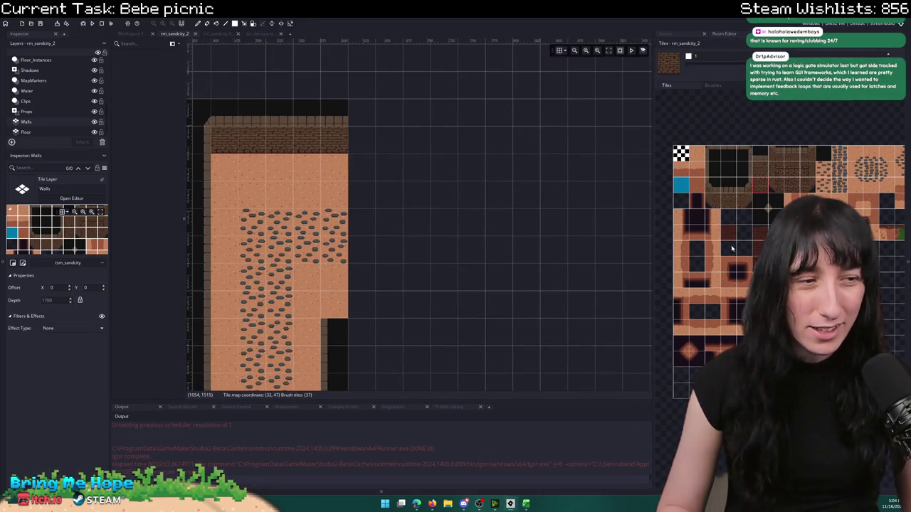
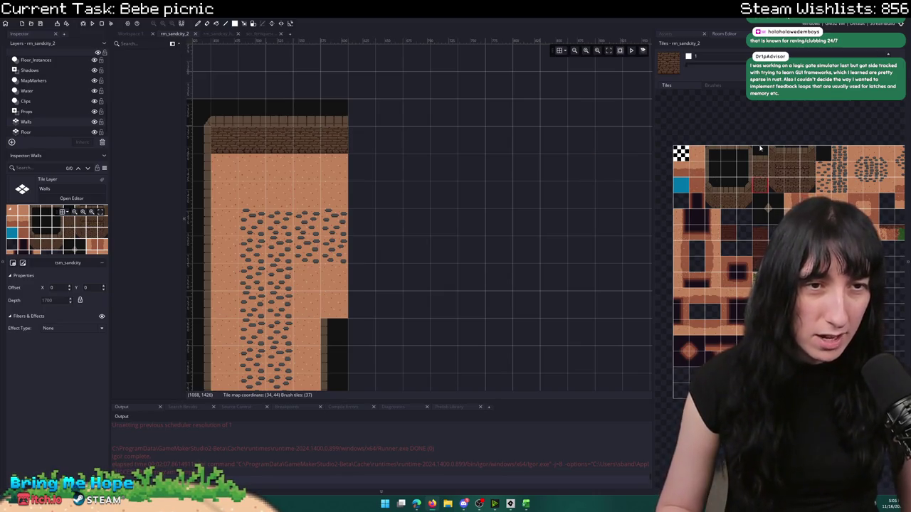
# - Paint dark brick tiles onto the room, then undo the stray tile
pyautogui.click(756, 184)
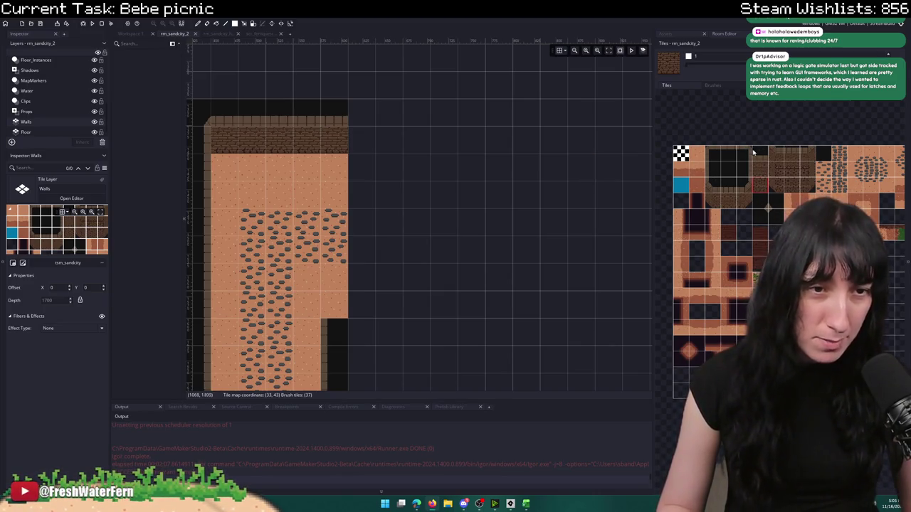
pyautogui.click(252, 167)
pyautogui.hotkey('ctrl', 'z')
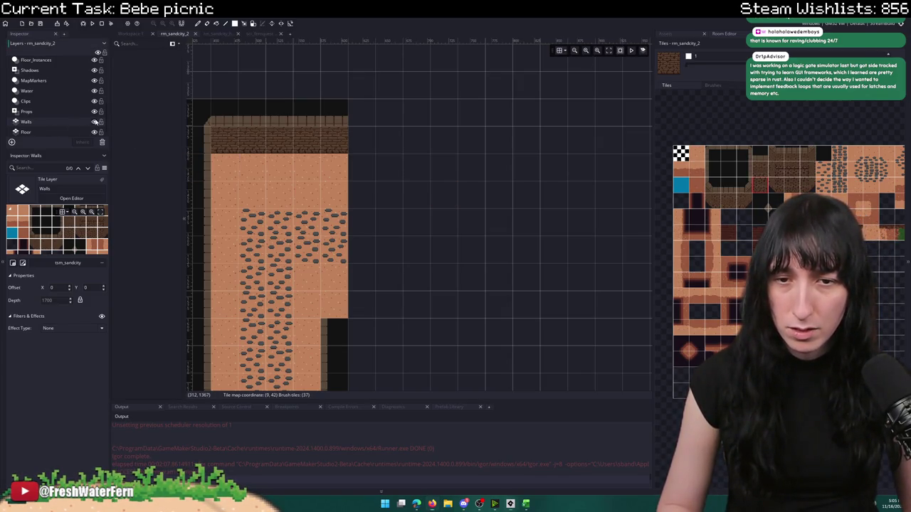
pyautogui.scroll(-3, 57, 93)
# - On Wall_Foreground, place the four-tile wall corner beside the dark doorway, undoing an accidental full-room fill
pyautogui.click(54, 82)
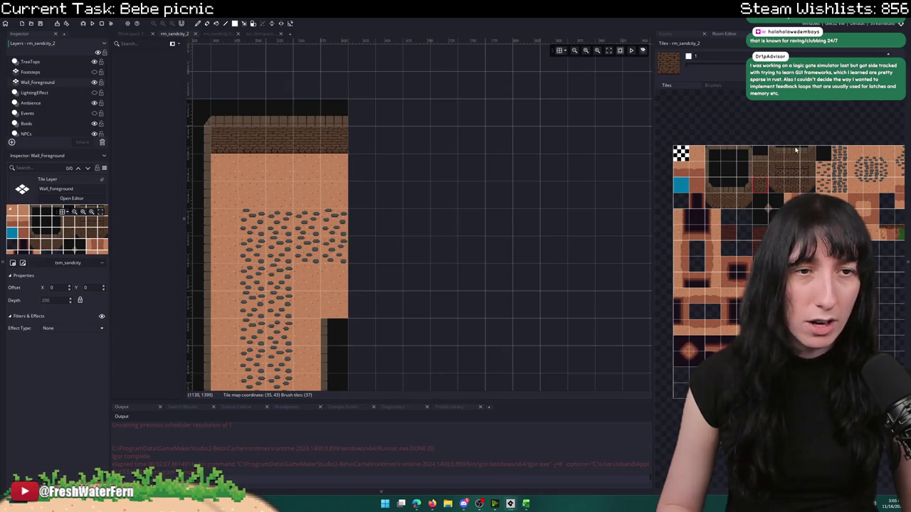
pyautogui.click(734, 151)
pyautogui.click(339, 312)
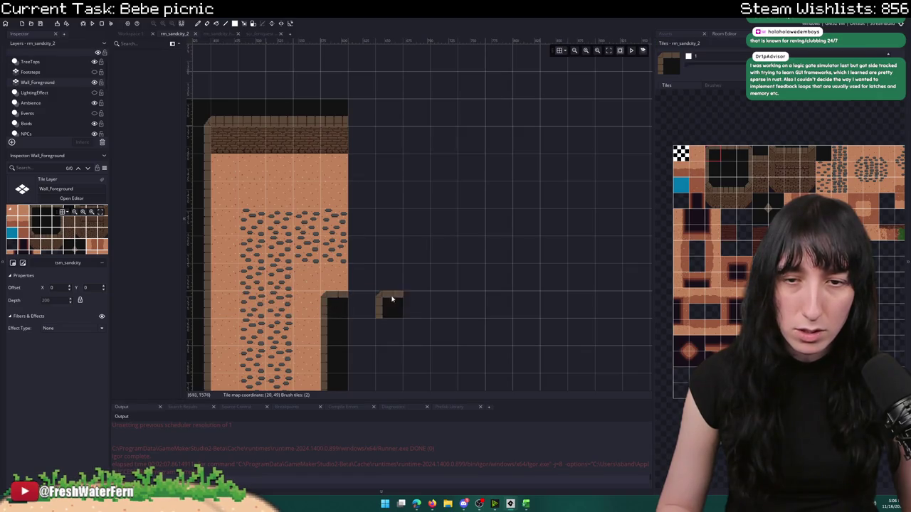
pyautogui.click(744, 156)
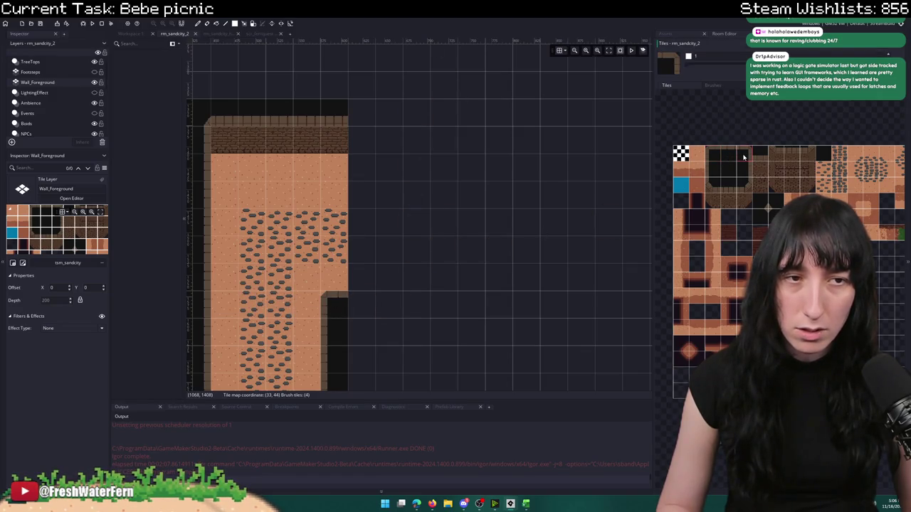
pyautogui.click(363, 312)
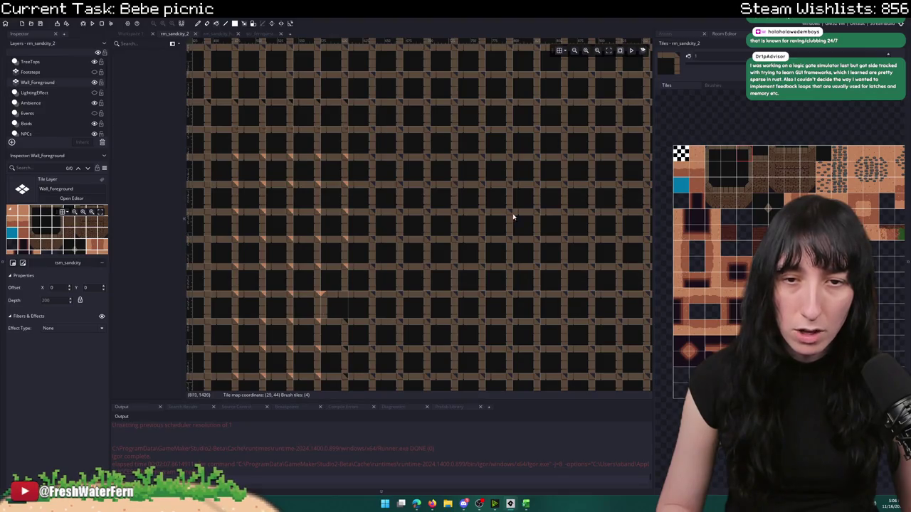
pyautogui.hotkey('ctrl', 'z')
pyautogui.click(396, 287)
# - Switch to the Walls layer and bring the building's upper part into view
pyautogui.scroll(-5, 57, 100)
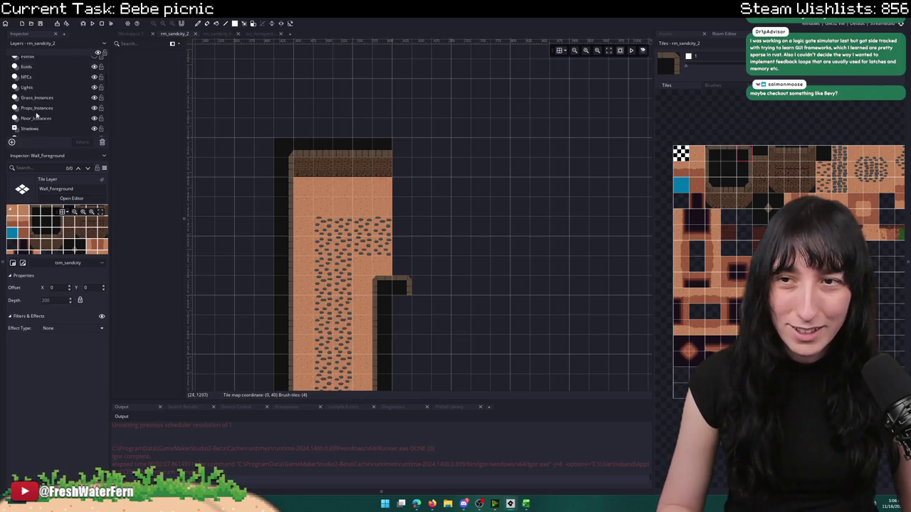
pyautogui.click(43, 121)
pyautogui.moveTo(398, 304)
pyautogui.mouseDown()
pyautogui.moveTo(391, 258)
pyautogui.moveTo(393, 388)
pyautogui.mouseUp()
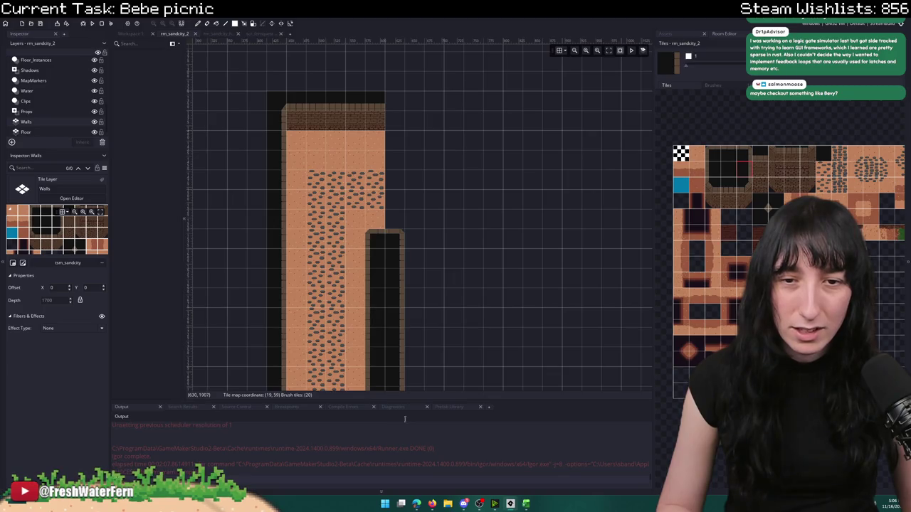
# - Place a wall corner block at the wall's end and paint the top wall leftward
pyautogui.scroll(-5, 439, 112)
pyautogui.scroll(5, 449, 173)
pyautogui.scroll(5, 449, 173)
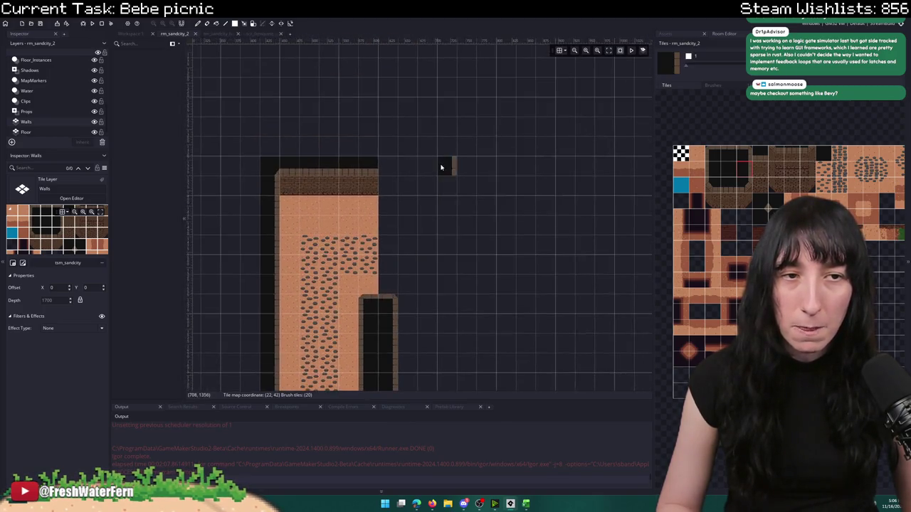
pyautogui.click(746, 192)
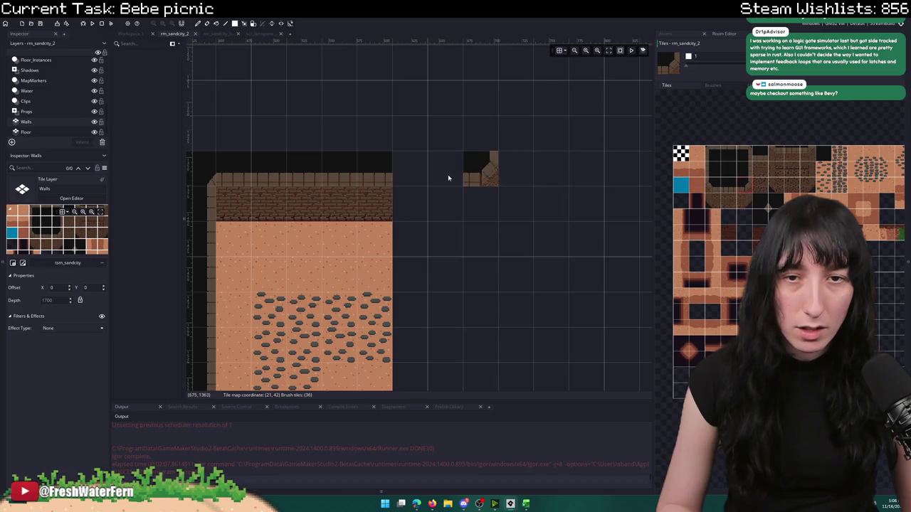
pyautogui.click(409, 171)
pyautogui.hscroll(-3, 403, 127)
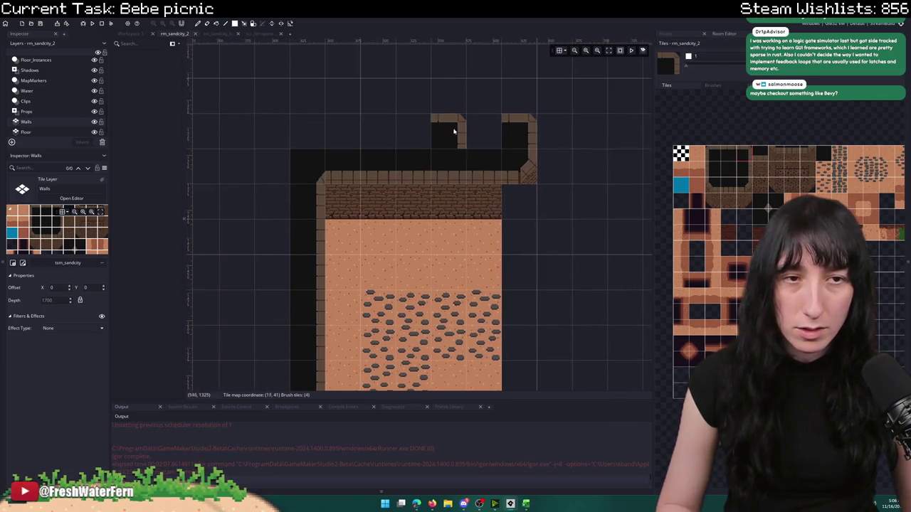
pyautogui.moveTo(495, 127); pyautogui.dragTo(311, 124)
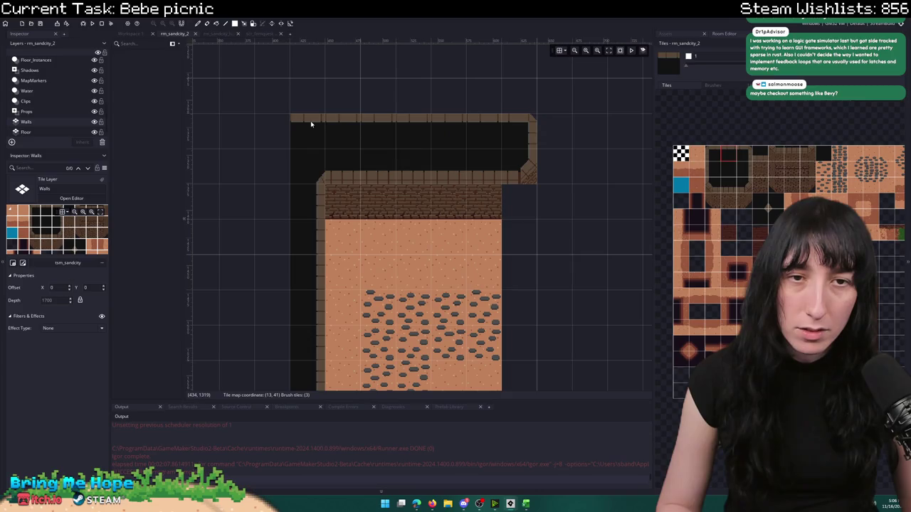
# - Paint a dark wall column down the building's left side
pyautogui.scroll(-6, 339, 176)
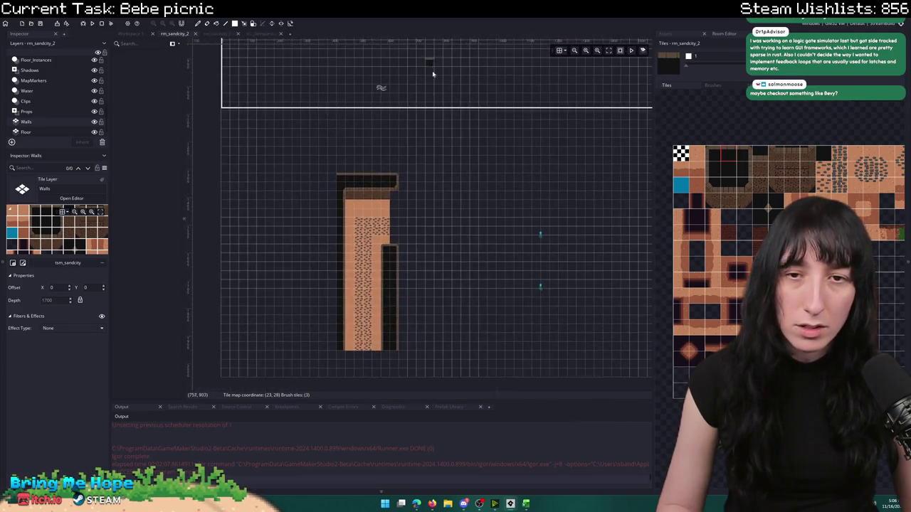
pyautogui.scroll(2, 357, 178)
pyautogui.scroll(2, 357, 179)
pyautogui.hscroll(-2, 391, 110)
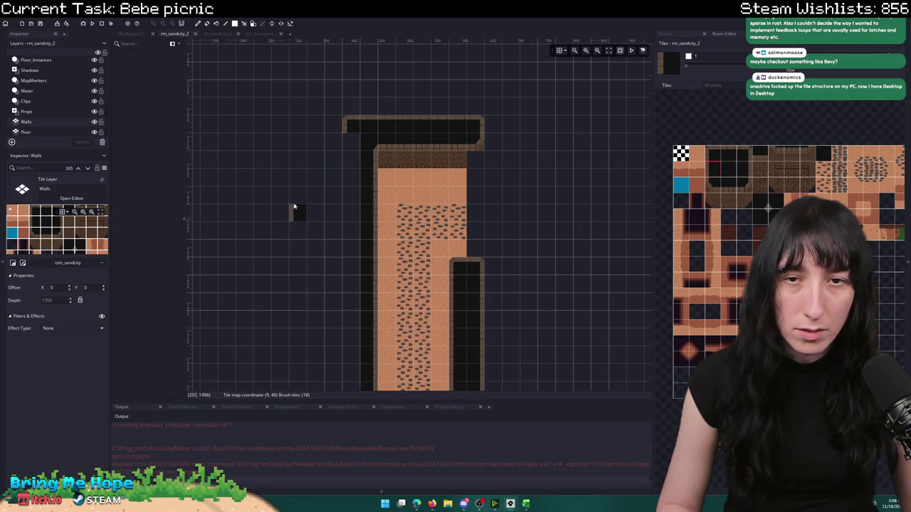
pyautogui.scroll(-4, 345, 97)
pyautogui.moveTo(363, 70); pyautogui.dragTo(365, 236)
# - Add a brick corner tile at the top wall's right end
pyautogui.scroll(5, 417, 167)
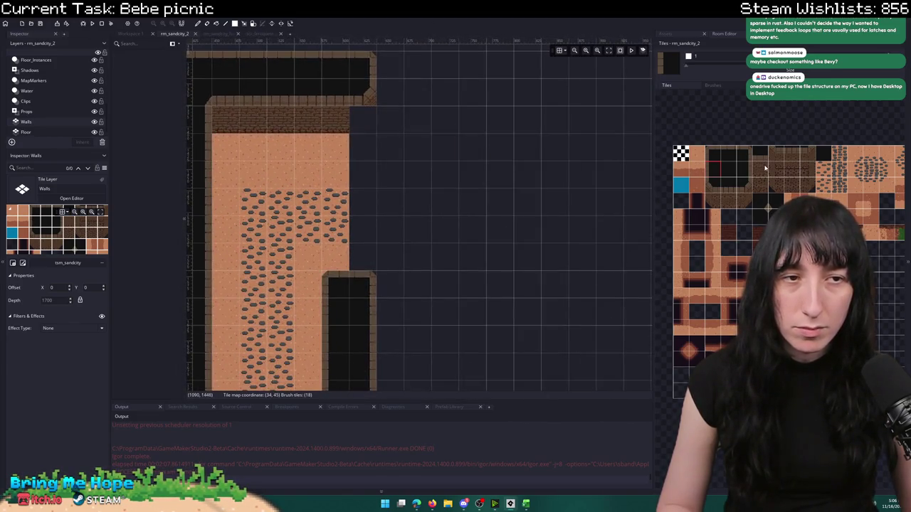
pyautogui.keyDown('alt'); pyautogui.click(337, 131); pyautogui.keyUp('alt')
pyautogui.click(365, 126)
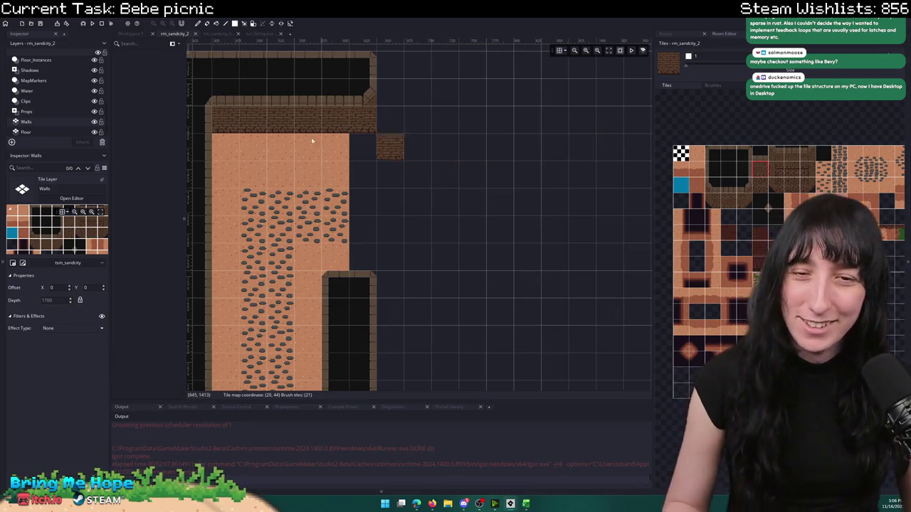
pyautogui.click(28, 133)
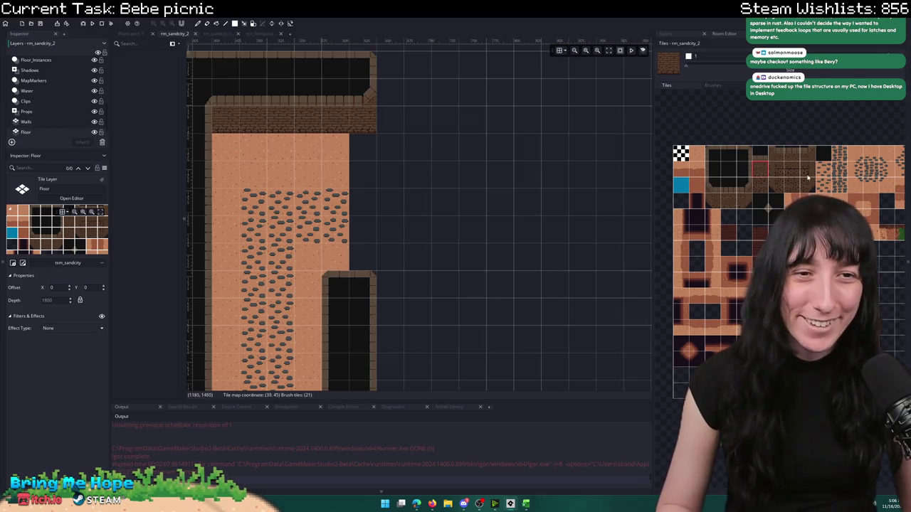
# - Paint sand floor tiles down the column at the floor's top right
pyautogui.click(702, 158)
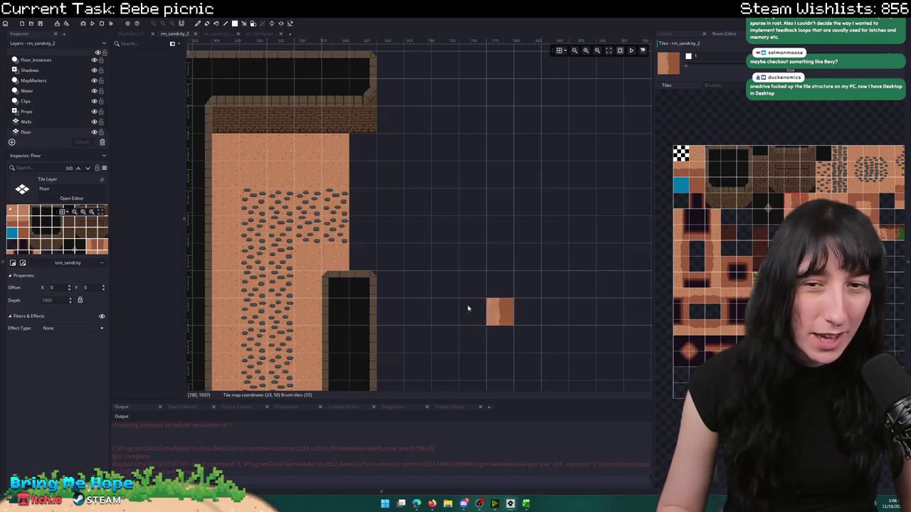
pyautogui.click(372, 151)
pyautogui.moveTo(369, 192); pyautogui.dragTo(371, 269)
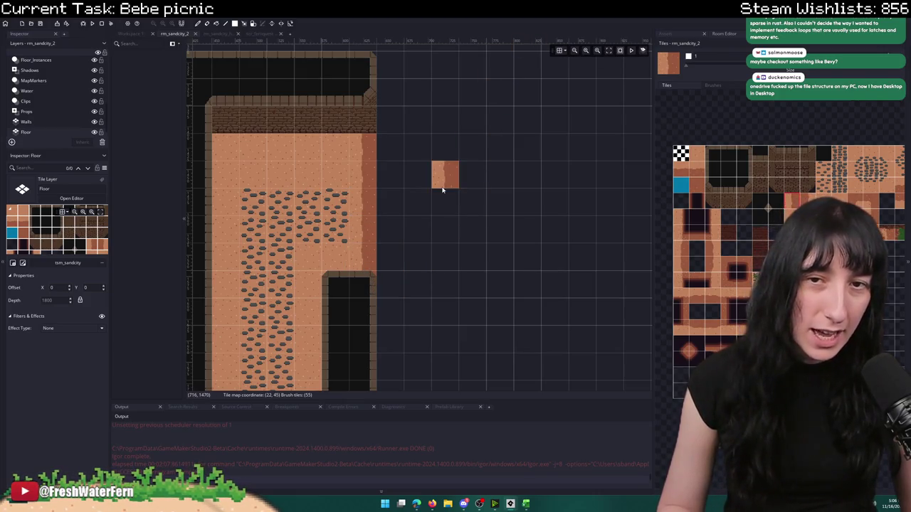
# - Try a two-column blue water strip, then undo it and return to floor tiles
pyautogui.scroll(-1, 384, 132)
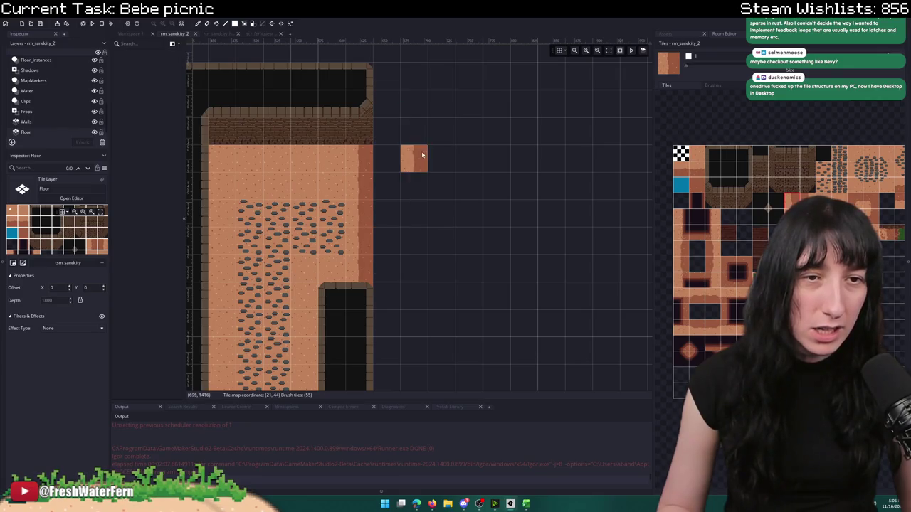
pyautogui.click(682, 187)
pyautogui.moveTo(385, 75)
pyautogui.mouseDown()
pyautogui.moveTo(404, 252)
pyautogui.moveTo(430, 361)
pyautogui.moveTo(421, 368)
pyautogui.mouseUp()
pyautogui.scroll(-2, 449, 335)
pyautogui.scroll(4, 449, 335)
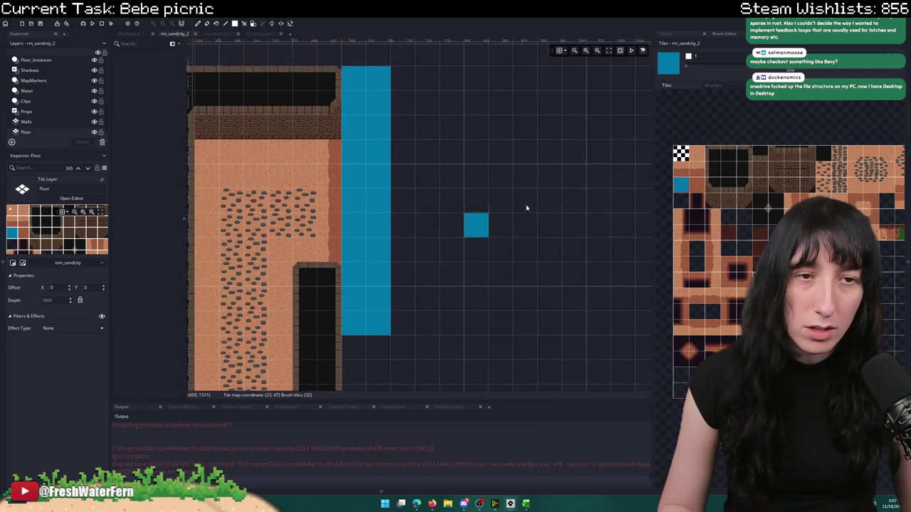
pyautogui.hotkey('ctrl', 'z')
pyautogui.click(723, 226)
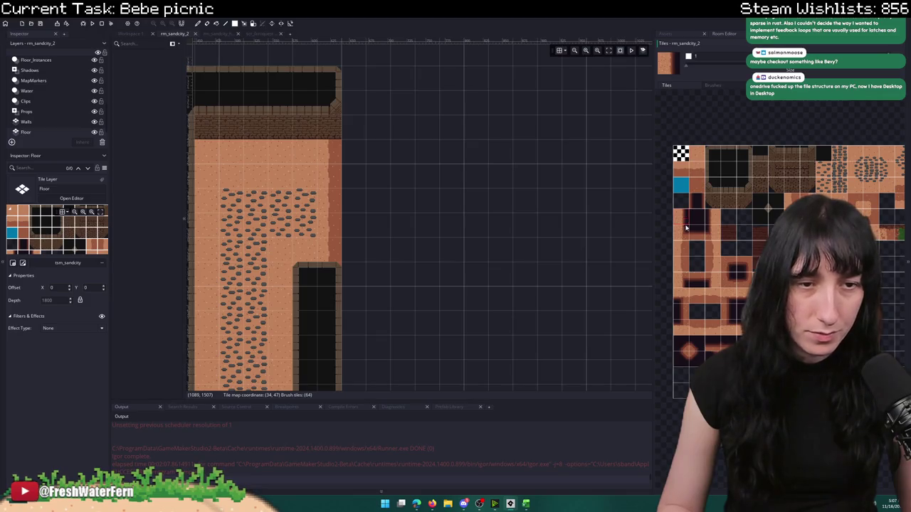
pyautogui.click(721, 311)
# - Paint a column of orange edge tiles downward, plus one edge tile at the top
pyautogui.click(737, 312)
pyautogui.moveTo(356, 94); pyautogui.dragTo(356, 290)
pyautogui.scroll(-3, 358, 169)
pyautogui.scroll(-2, 360, 112)
pyautogui.click(360, 67)
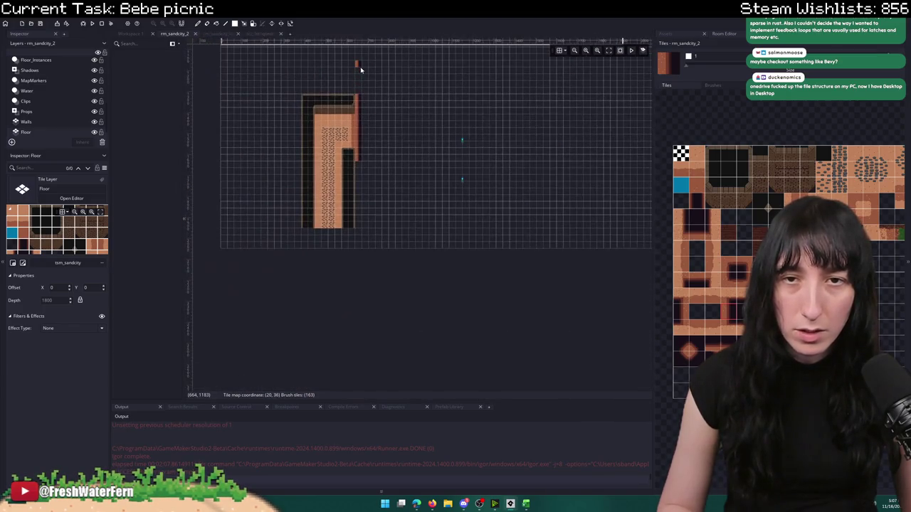
pyautogui.scroll(2, 358, 222)
pyautogui.scroll(3, 378, 234)
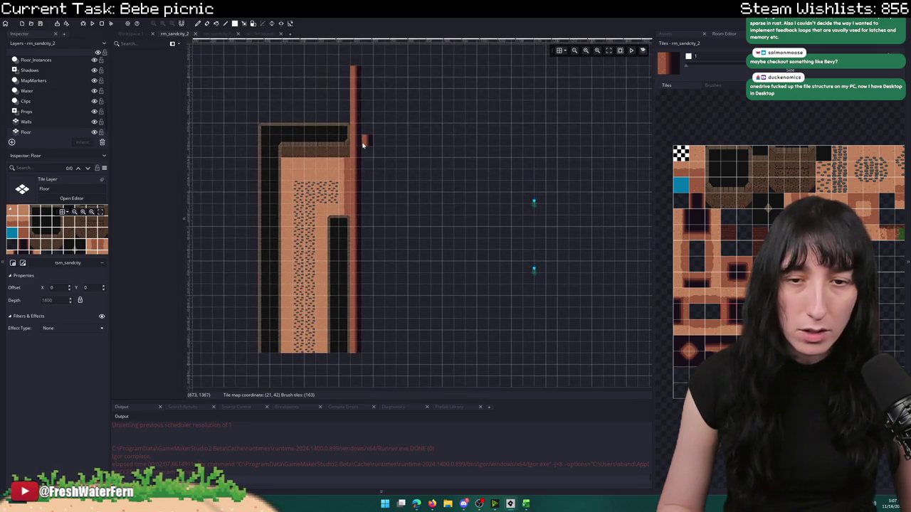
pyautogui.scroll(3, 381, 340)
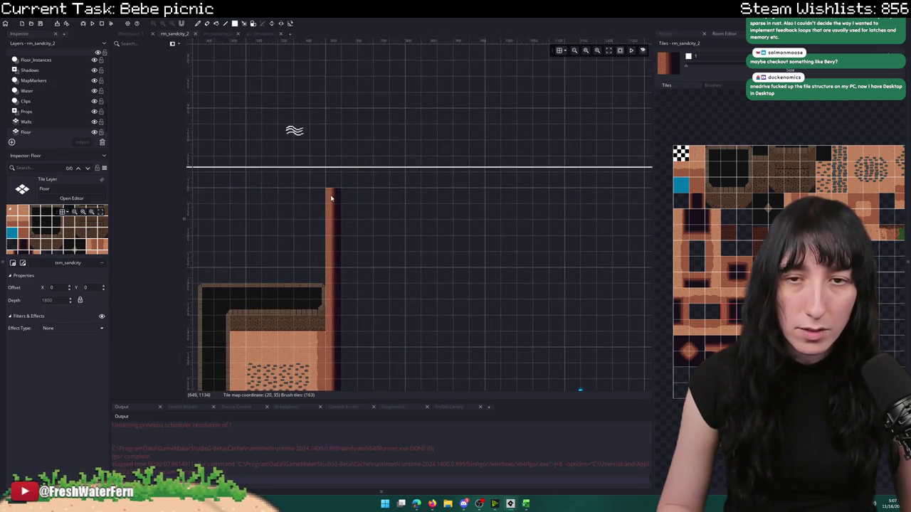
pyautogui.scroll(-2, 356, 214)
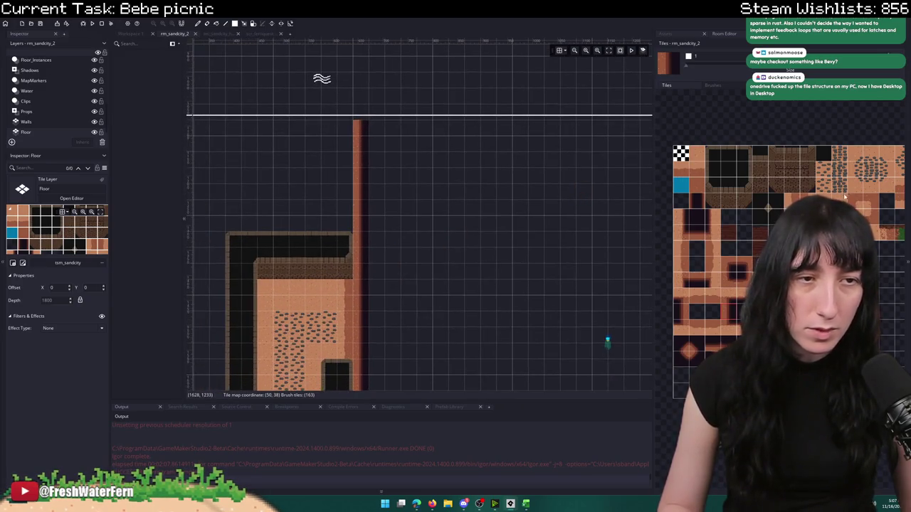
pyautogui.scroll(-1, 435, 218)
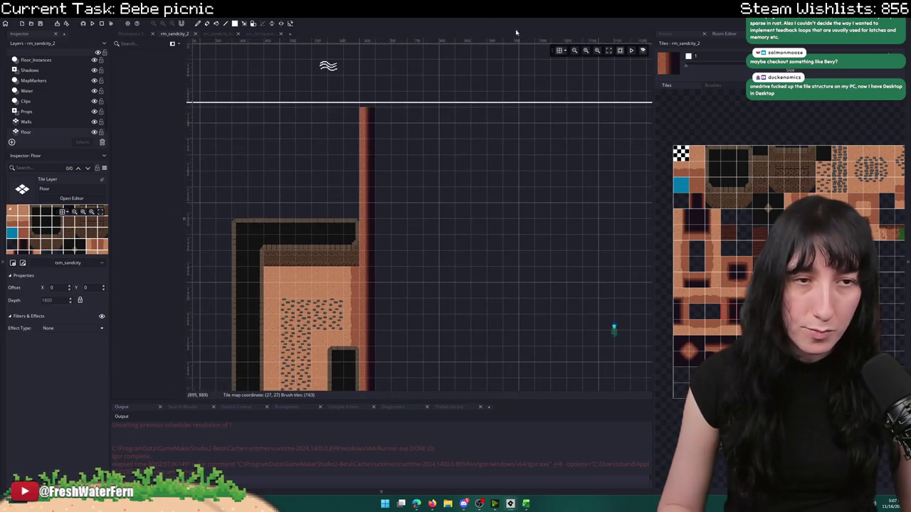
# - Paint dark tiles across the building's floor
pyautogui.click(732, 170)
pyautogui.moveTo(353, 212); pyautogui.dragTo(242, 111)
pyautogui.scroll(3, 339, 261)
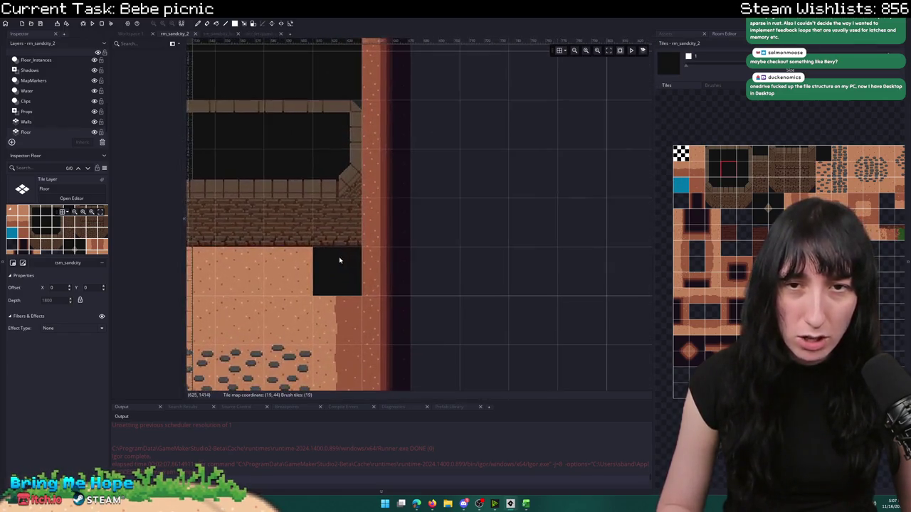
pyautogui.scroll(3, 339, 260)
pyautogui.scroll(-3, 407, 213)
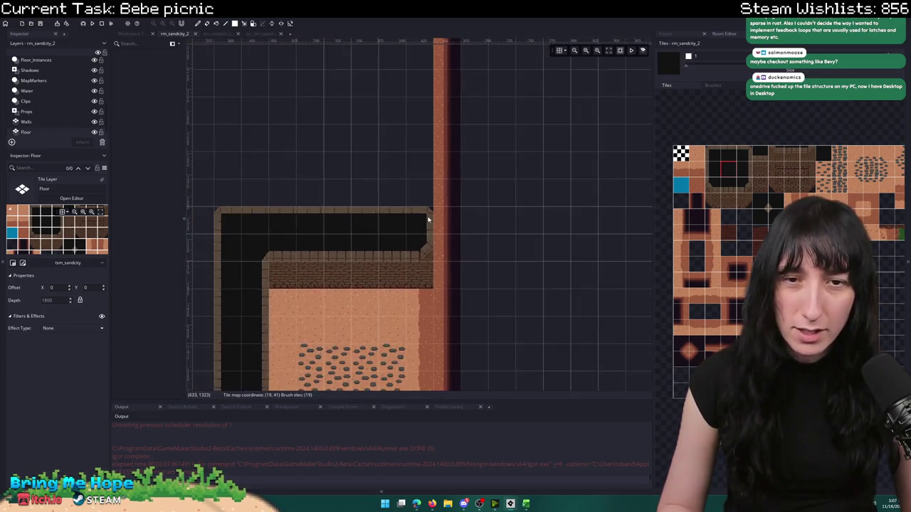
# - Fill dark tiles above the building and down from its right edge
pyautogui.moveTo(413, 206)
pyautogui.mouseDown()
pyautogui.moveTo(293, 87)
pyautogui.moveTo(292, 95)
pyautogui.mouseUp()
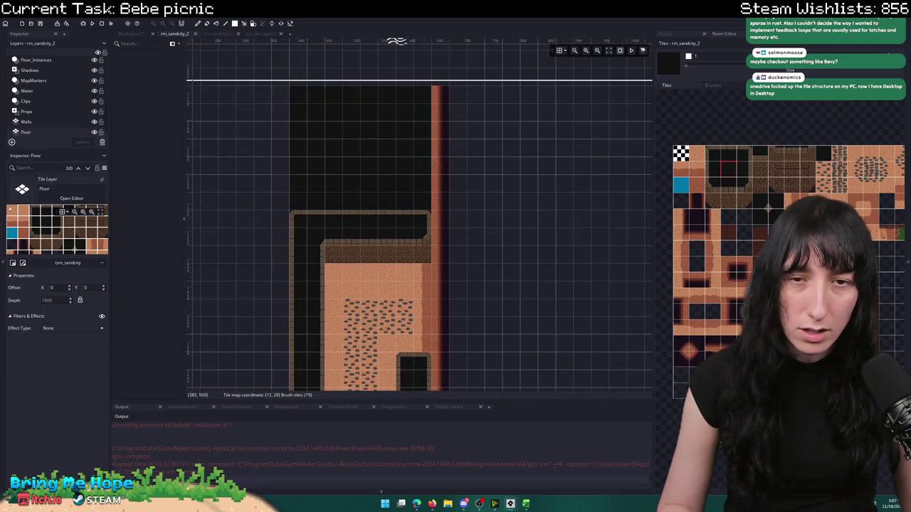
pyautogui.scroll(-3, 417, 236)
pyautogui.hscroll(2, 407, 92)
pyautogui.hscroll(2, 455, 114)
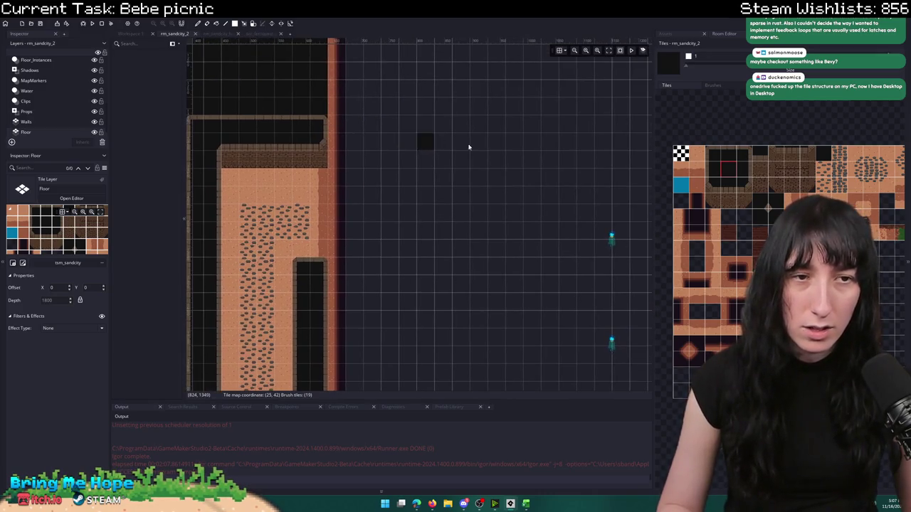
pyautogui.hscroll(2, 498, 155)
pyautogui.scroll(1, 540, 164)
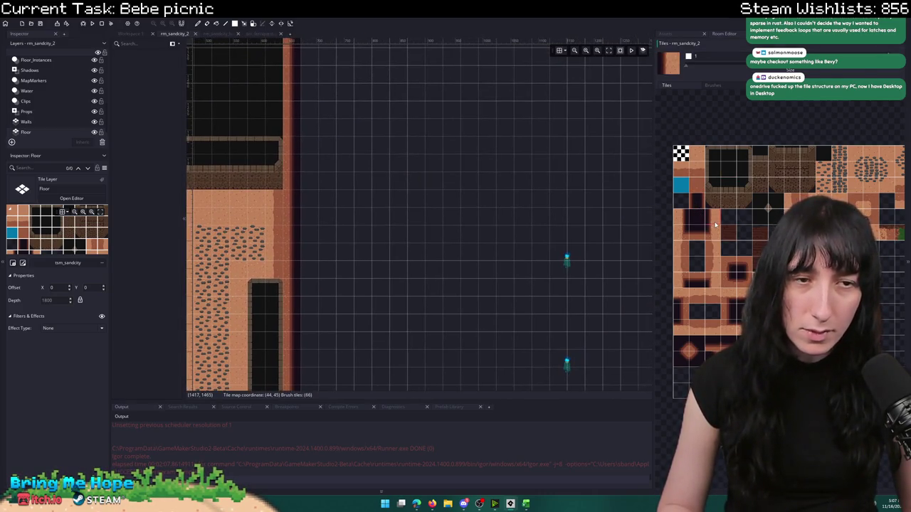
pyautogui.scroll(-3, 346, 128)
pyautogui.moveTo(329, 91)
pyautogui.mouseDown()
pyautogui.moveTo(348, 284)
pyautogui.moveTo(387, 291)
pyautogui.mouseUp()
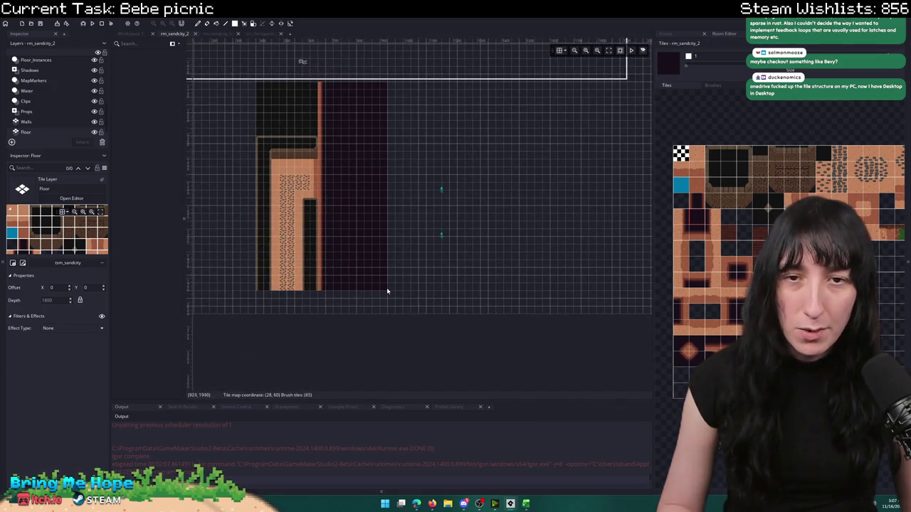
pyautogui.scroll(4, 387, 291)
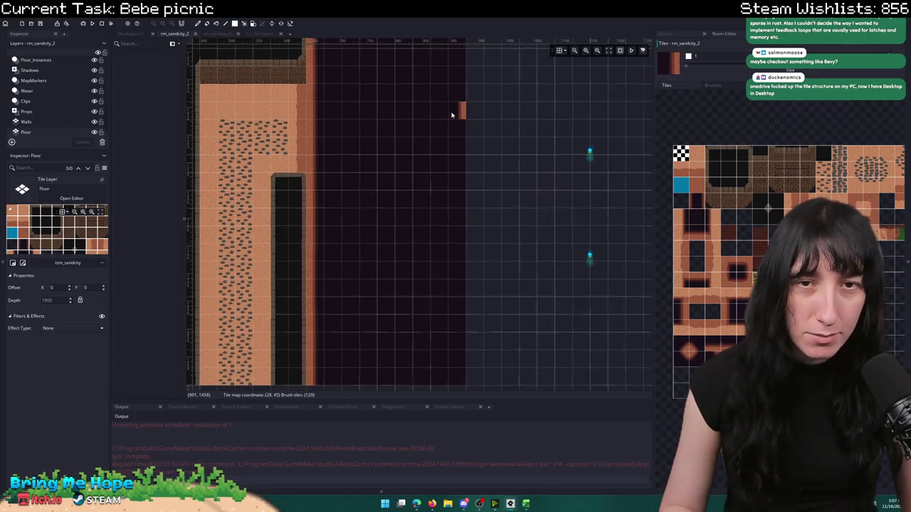
pyautogui.scroll(-4, 464, 92)
# - Paint a vertical wall-tile column to the right of the building
pyautogui.moveTo(462, 92); pyautogui.dragTo(464, 326)
pyautogui.scroll(2, 425, 234)
pyautogui.scroll(-5, 460, 171)
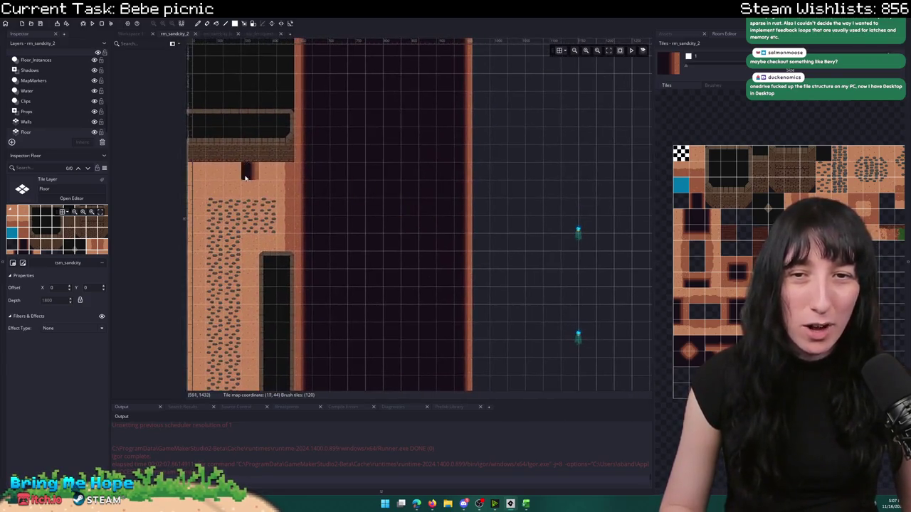
pyautogui.scroll(5, 374, 155)
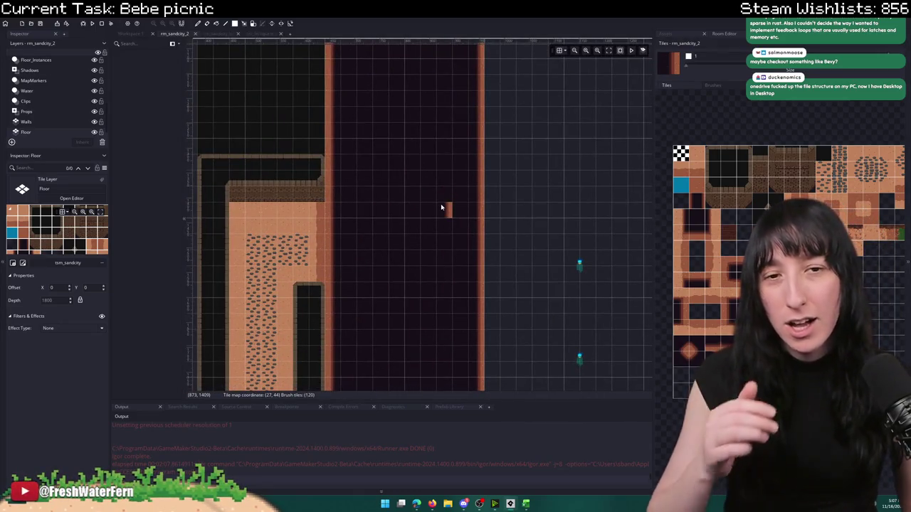
pyautogui.moveTo(490, 215)
pyautogui.mouseDown()
pyautogui.moveTo(490, 143)
pyautogui.moveTo(404, 184)
pyautogui.moveTo(452, 203)
pyautogui.mouseUp()
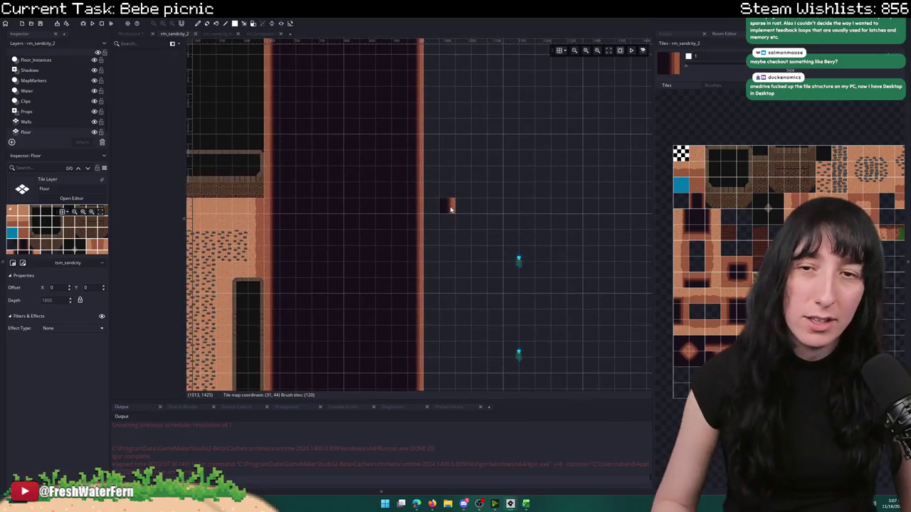
pyautogui.scroll(-4, 448, 213)
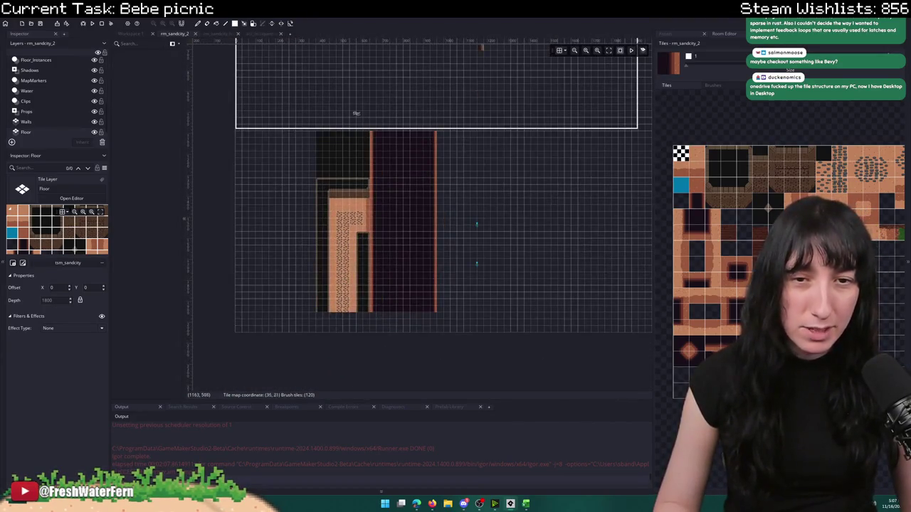
pyautogui.scroll(4, 453, 203)
pyautogui.scroll(3, 27, 110)
# - On the NPCs layer, move both player spawns left onto the floor path, nudging the lower one up
pyautogui.click(28, 90)
pyautogui.hotkey('ctrl', 'a')
pyautogui.moveTo(492, 223)
pyautogui.mouseDown()
pyautogui.moveTo(539, 232)
pyautogui.moveTo(269, 207)
pyautogui.moveTo(265, 218)
pyautogui.mouseUp()
pyautogui.click(327, 249)
pyautogui.scroll(2, 327, 250)
pyautogui.moveTo(322, 293); pyautogui.dragTo(322, 269)
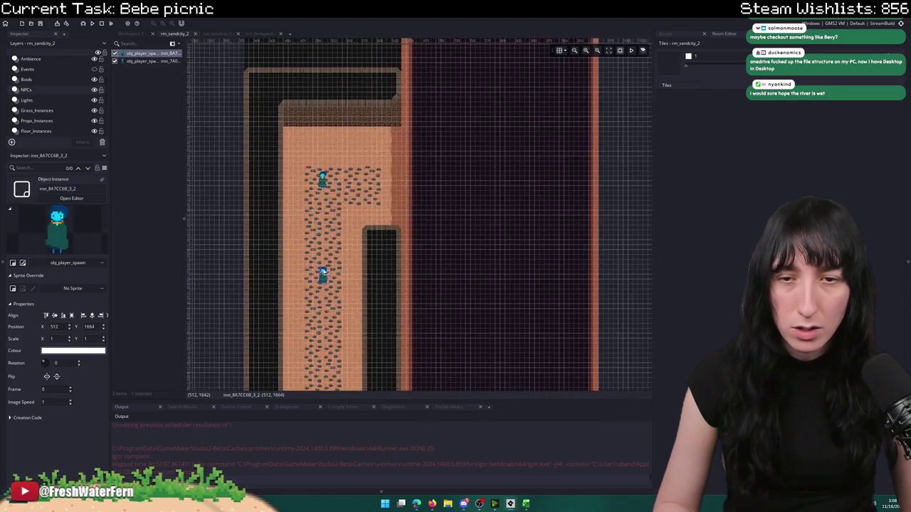
pyautogui.scroll(-2, 331, 213)
pyautogui.scroll(2, 317, 186)
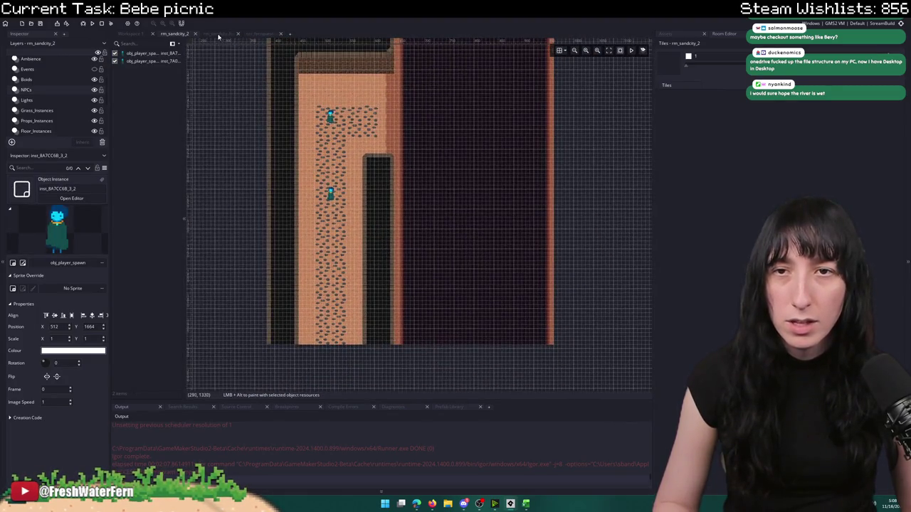
# - Open rm_sandcity_1 and select its white level-transition box on the NPCs layer
pyautogui.click(219, 35)
pyautogui.hotkey('ctrl', 't')
pyautogui.write('sa')
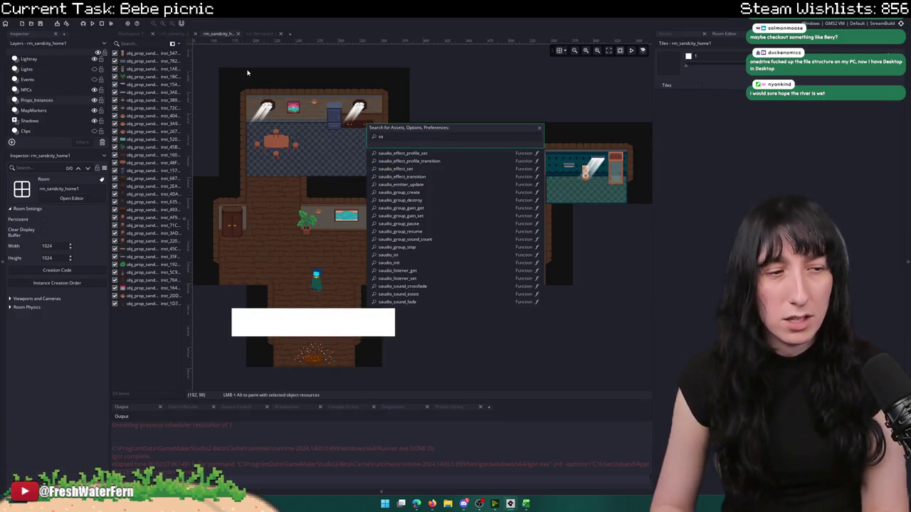
pyautogui.write('ndcity_1')
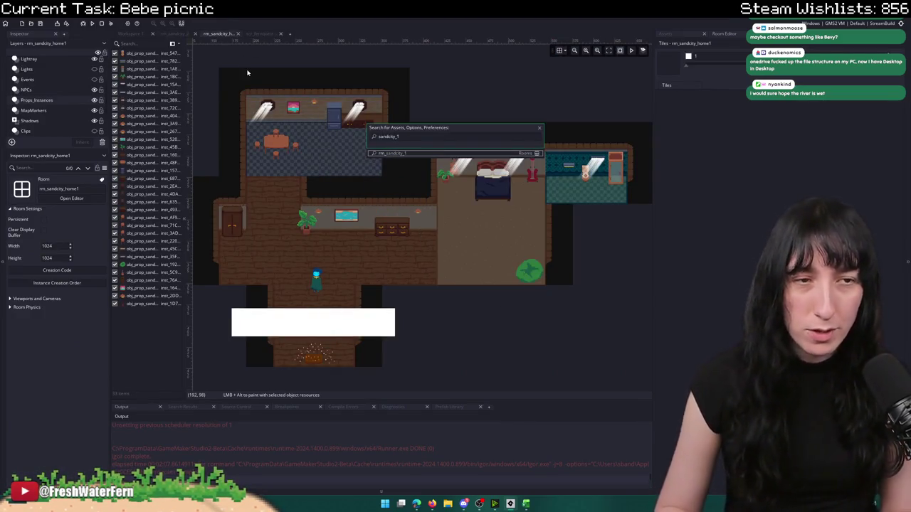
pyautogui.press('Return')
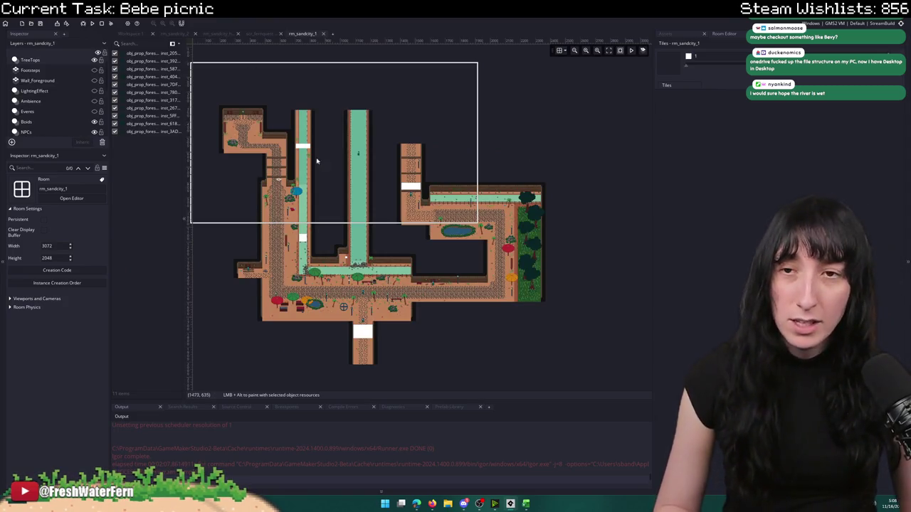
pyautogui.scroll(-5, 42, 96)
pyautogui.scroll(3, 42, 96)
pyautogui.click(44, 90)
pyautogui.click(52, 79)
pyautogui.scroll(3, 57, 75)
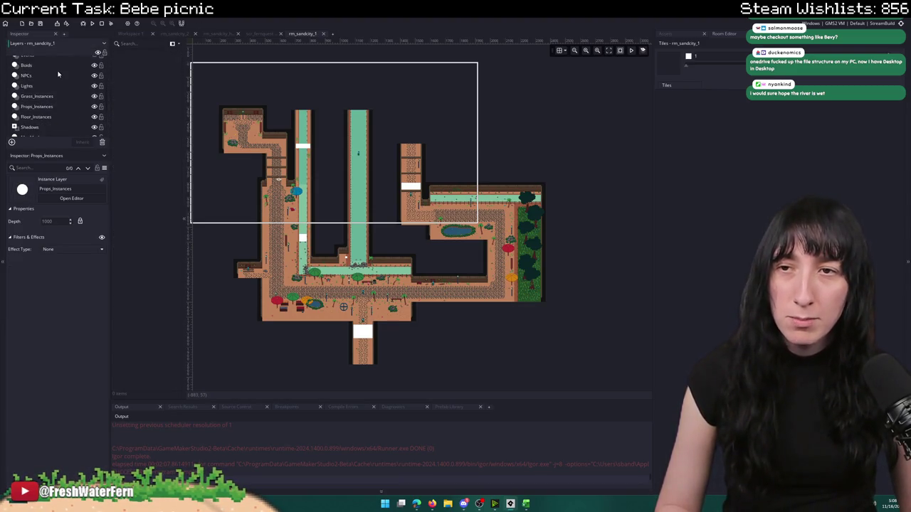
pyautogui.click(27, 75)
pyautogui.scroll(5, 482, 277)
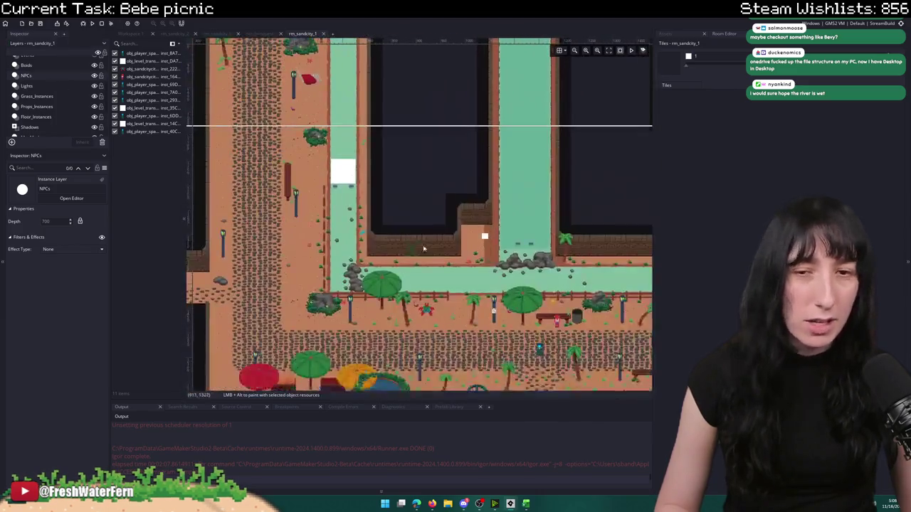
pyautogui.click(522, 301)
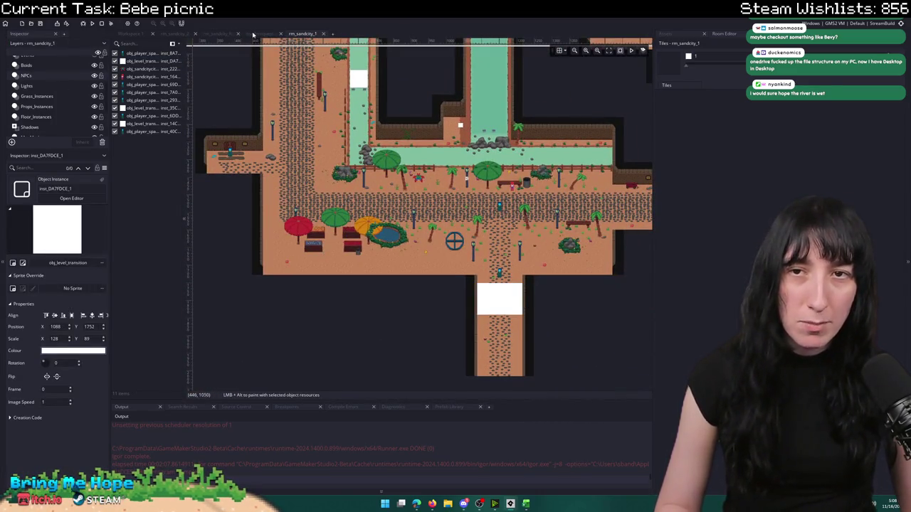
# - Paste the level-transition instance into rm_sandcity_2 and position it on the vertical path
pyautogui.click(178, 34)
pyautogui.scroll(4, 365, 195)
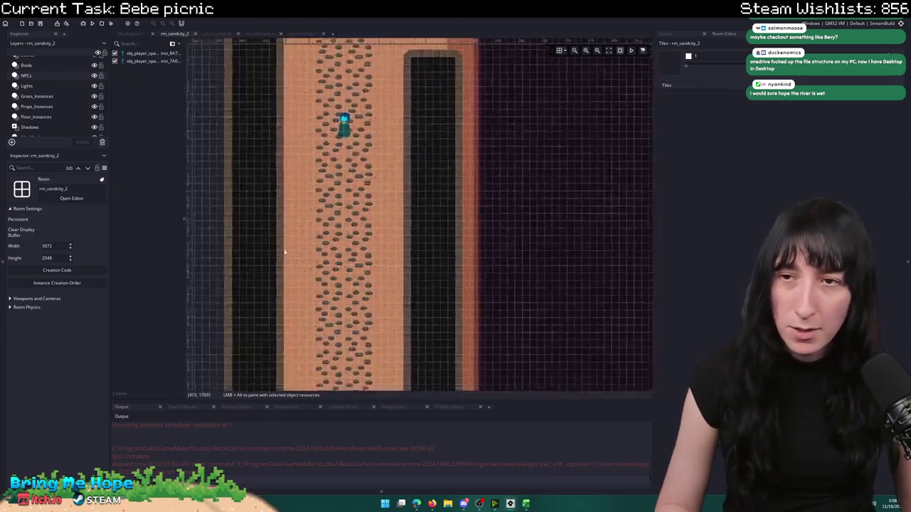
pyautogui.scroll(-5, 315, 227)
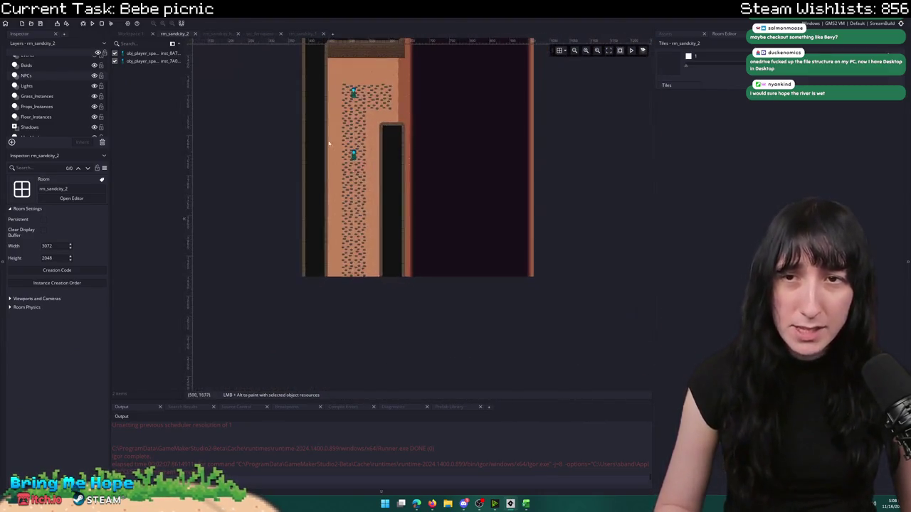
pyautogui.click(302, 34)
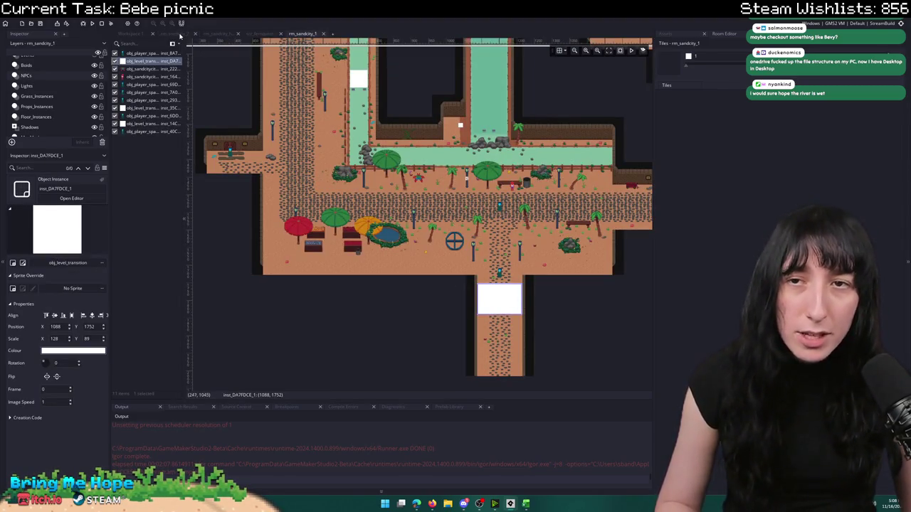
pyautogui.click(174, 35)
pyautogui.hotkey('ctrl', 'v')
pyautogui.scroll(2, 445, 213)
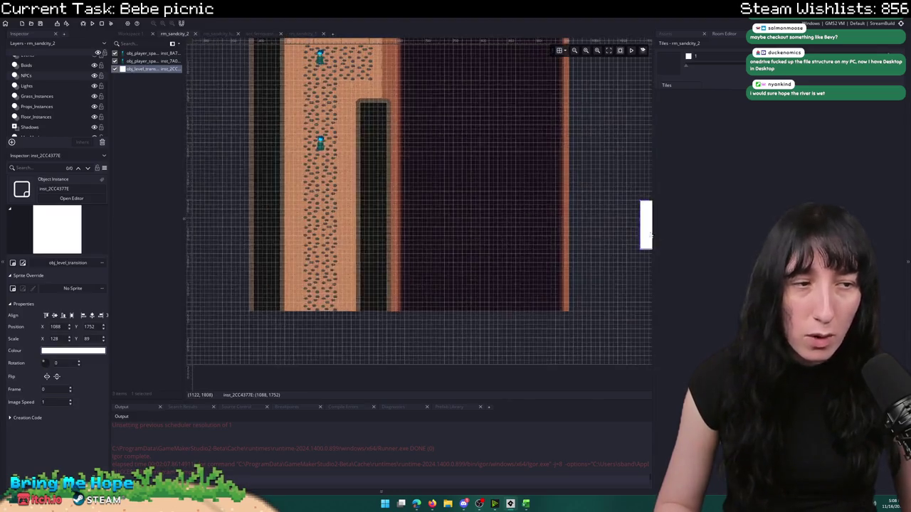
pyautogui.scroll(3, 193, 195)
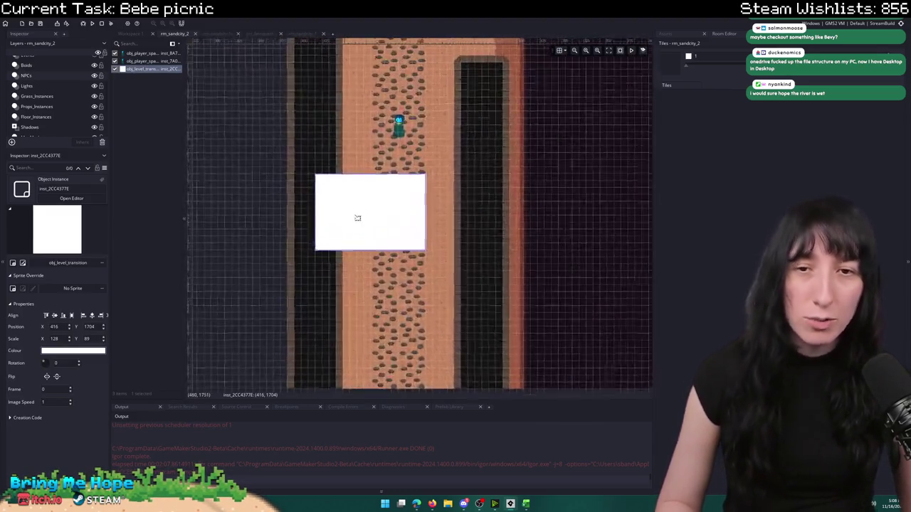
pyautogui.moveTo(392, 180); pyautogui.dragTo(391, 193)
# - Shorten the transition box to Scale Y 49 and bring up its creation code
pyautogui.scroll(-2, 411, 230)
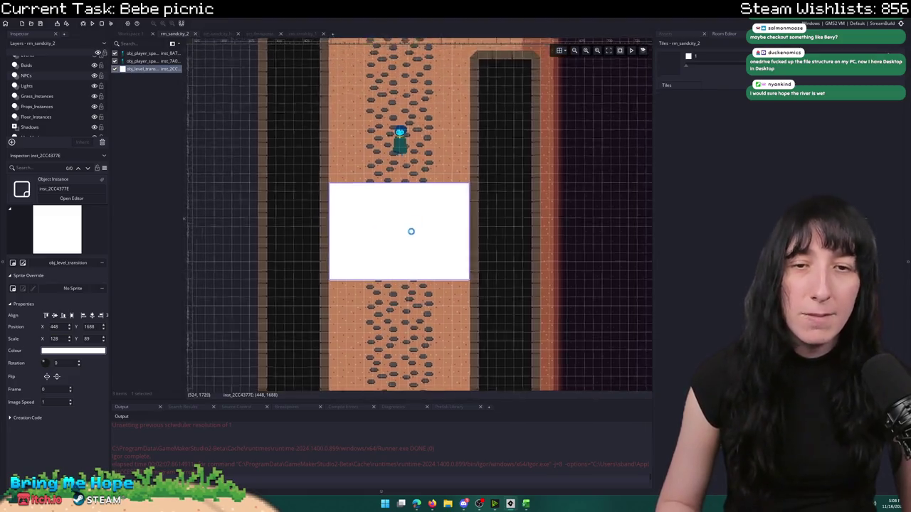
pyautogui.moveTo(407, 264); pyautogui.dragTo(408, 233)
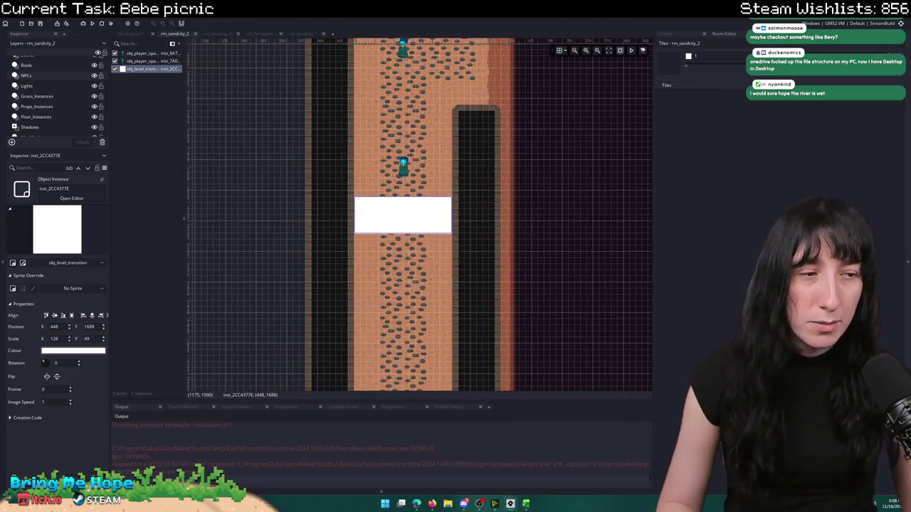
pyautogui.scroll(1, 413, 186)
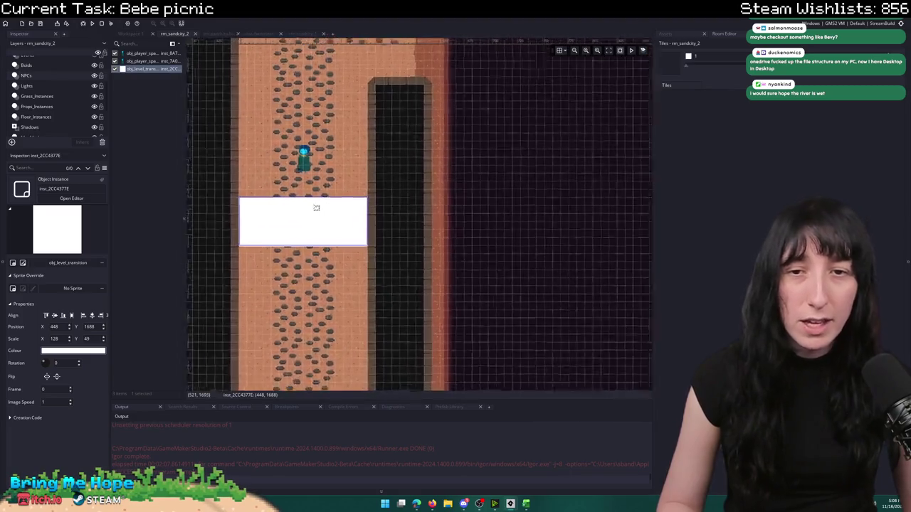
pyautogui.doubleClick(313, 205)
pyautogui.click(342, 211)
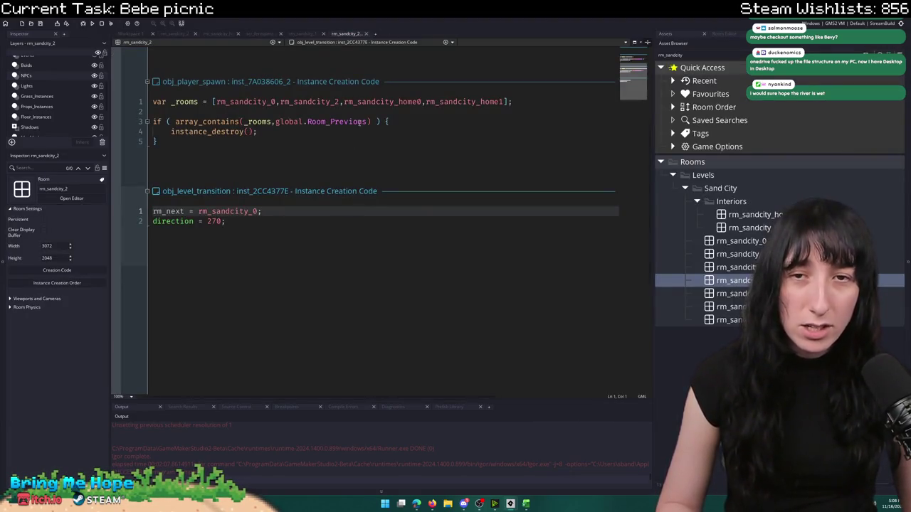
# - Change the creation code's target room from rm_sandcity_0 to rm_sandcity_1
pyautogui.press('BackSpace')
pyautogui.write('1')
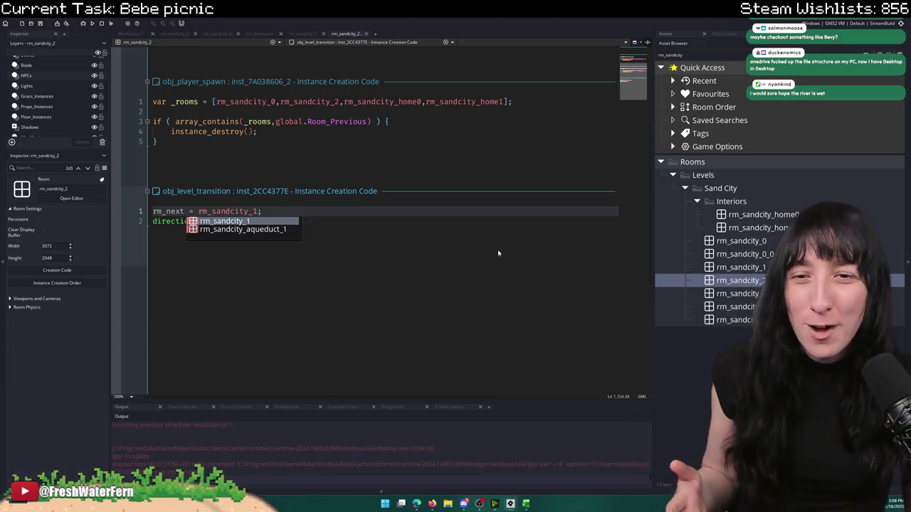
pyautogui.click(498, 221)
# - Close the code editor and instance properties, then deselect the transition box
pyautogui.click(365, 33)
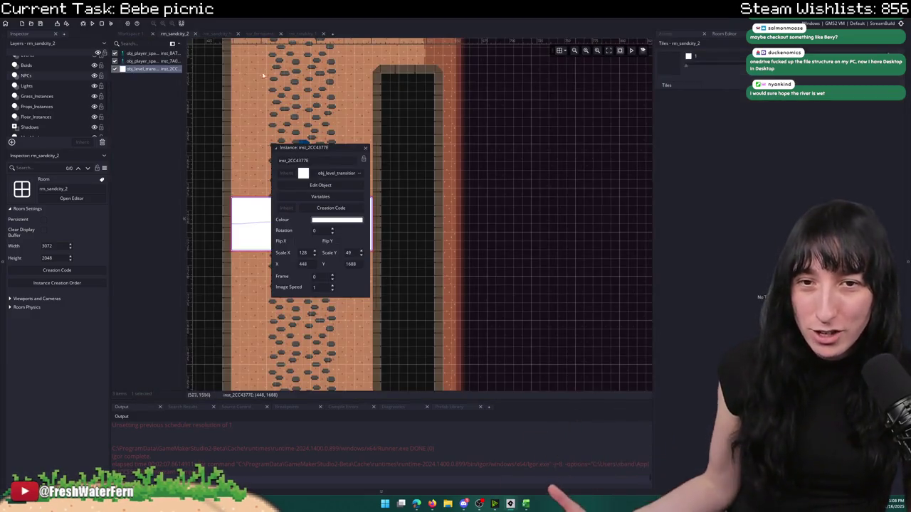
pyautogui.click(366, 148)
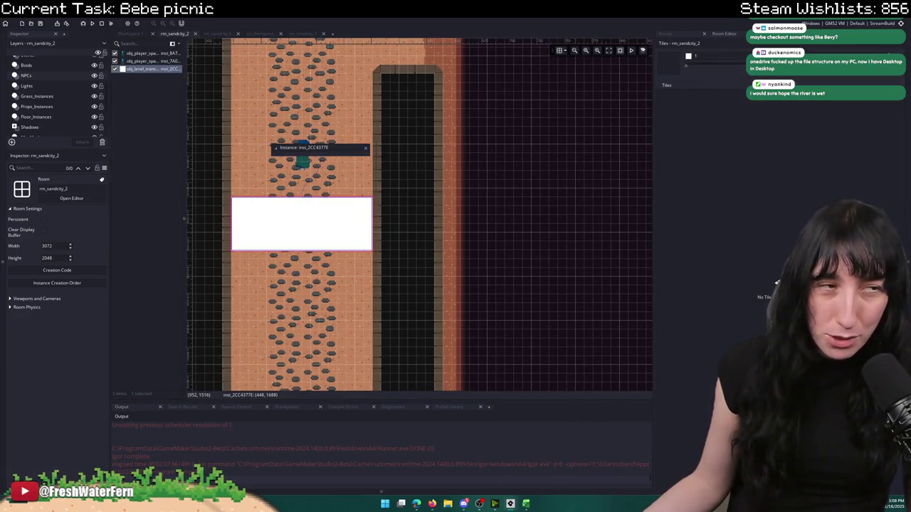
pyautogui.click(355, 123)
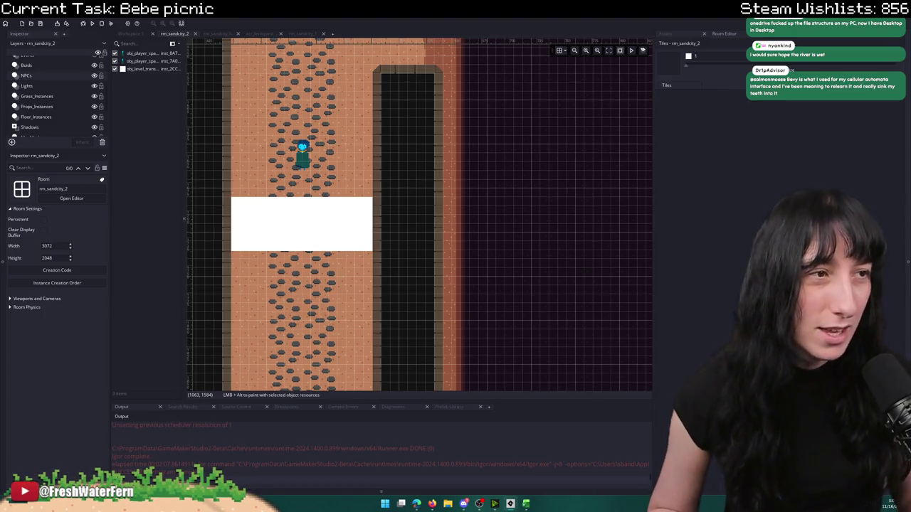
pyautogui.scroll(1, 463, 193)
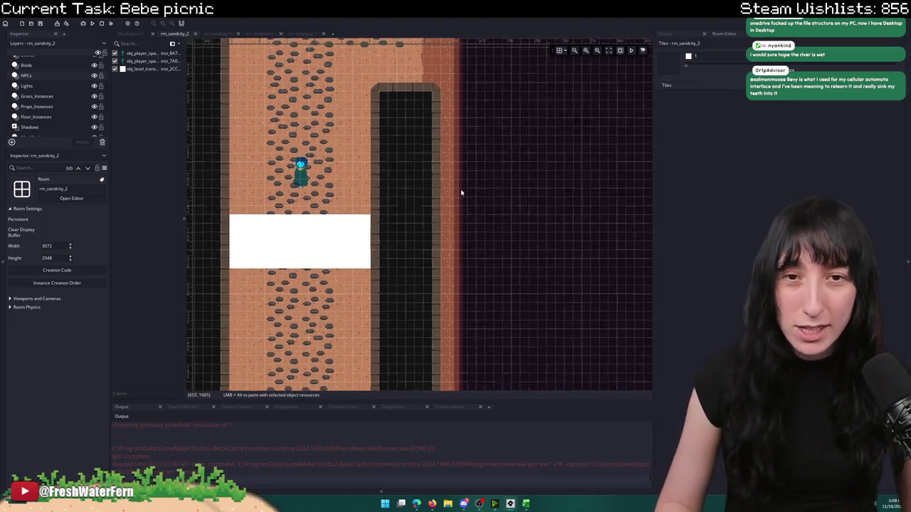
# - Trim the upper player spawn's _rooms array in its creation code to just [rm_sandcity_1]
pyautogui.scroll(-2, 467, 114)
pyautogui.scroll(2, 360, 151)
pyautogui.scroll(1, 360, 151)
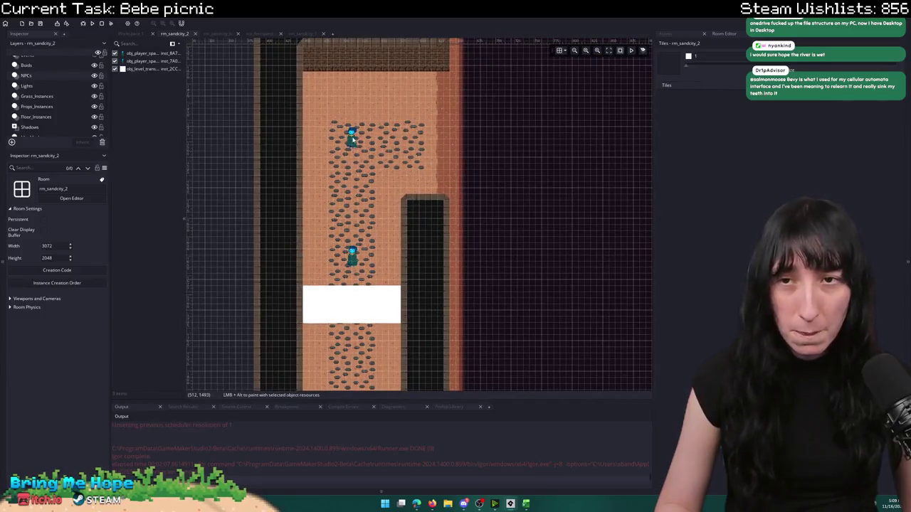
pyautogui.doubleClick(353, 138)
pyautogui.click(422, 159)
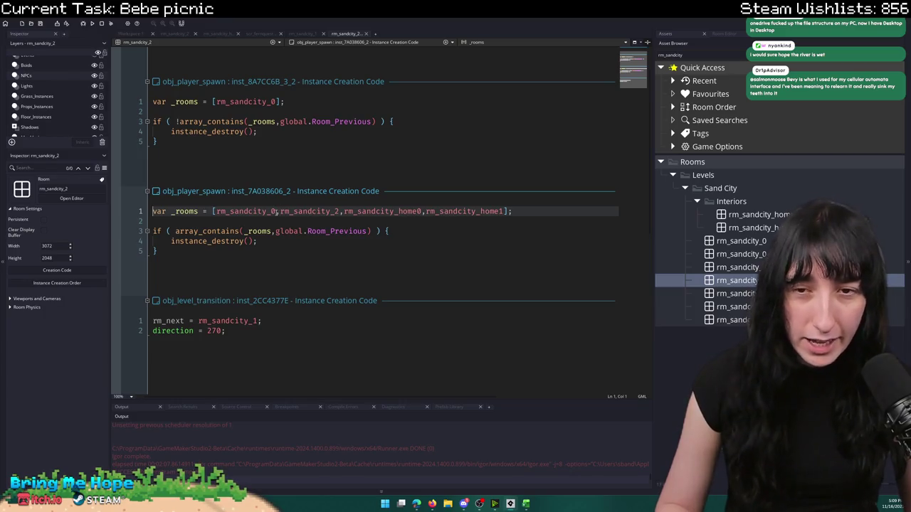
pyautogui.press('BackSpace')
pyautogui.write('1')
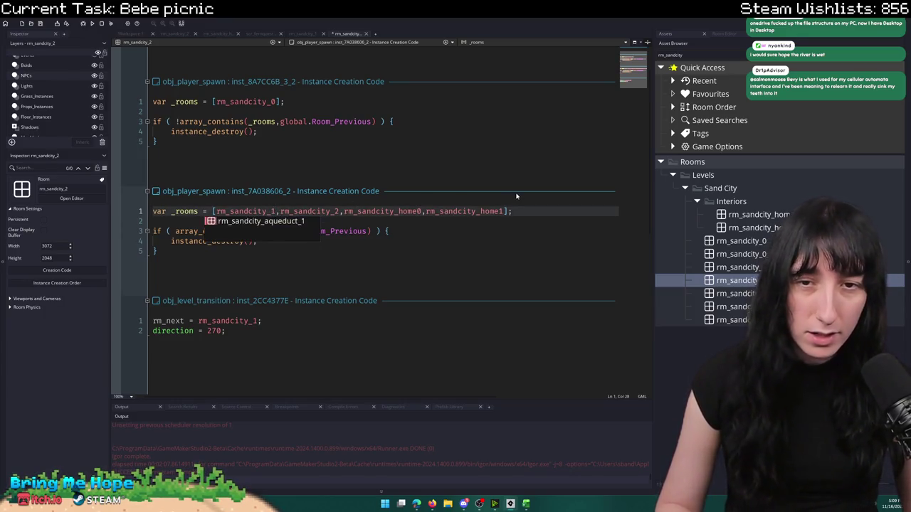
pyautogui.moveTo(504, 211); pyautogui.dragTo(283, 212)
pyautogui.press('BackSpace')
pyautogui.press('BackSpace')
pyautogui.press('BackSpace')
pyautogui.press('BackSpace')
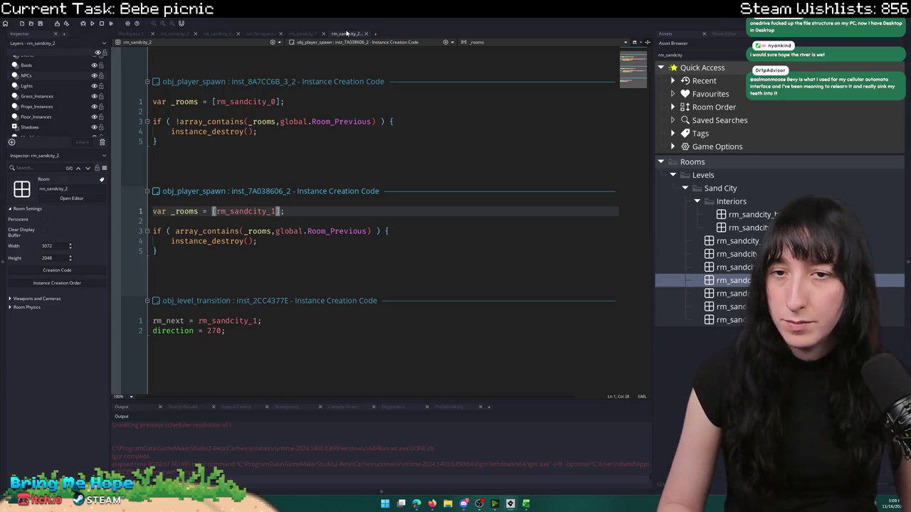
pyautogui.click(348, 33)
# - Close the upper spawn's popup and open the lower player spawn's creation code
pyautogui.click(469, 94)
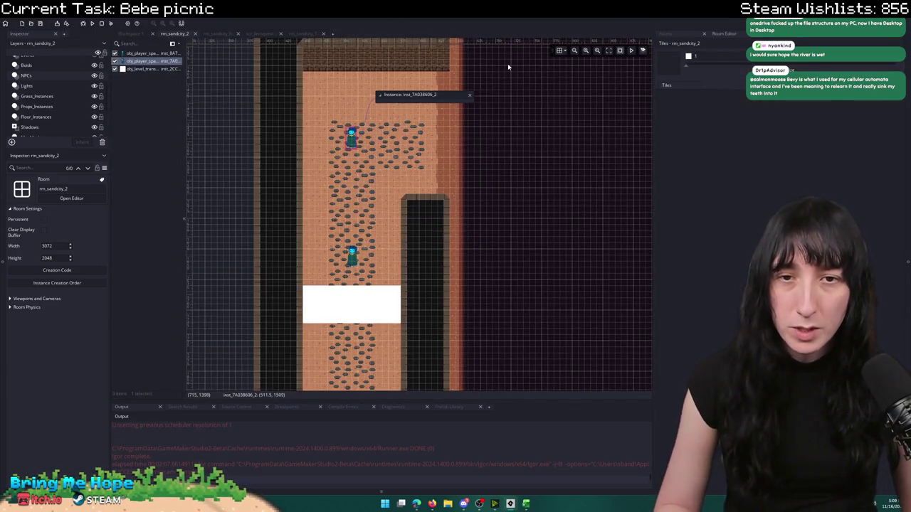
pyautogui.moveTo(508, 67); pyautogui.dragTo(386, 165)
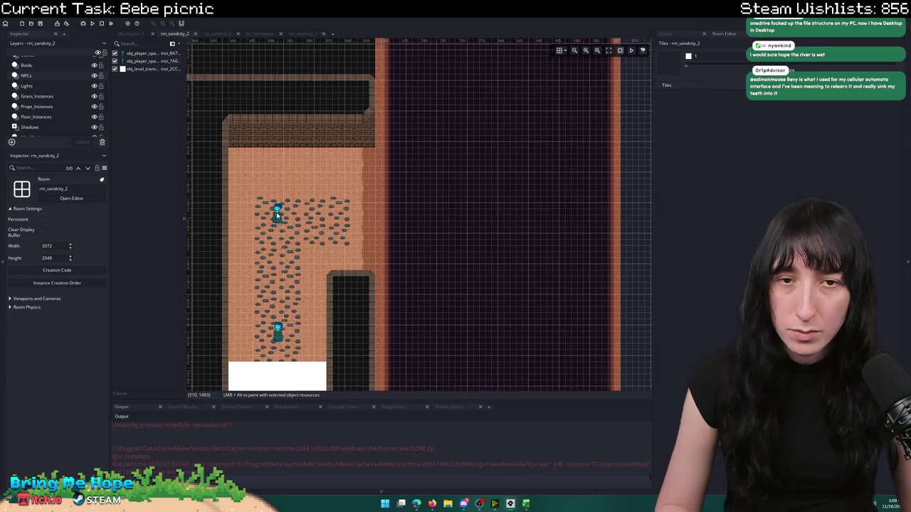
pyautogui.click(276, 213)
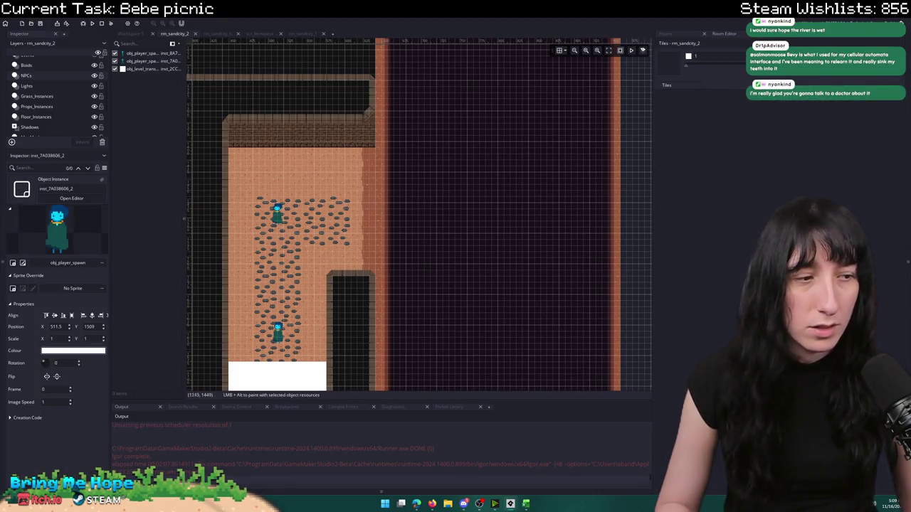
pyautogui.doubleClick(277, 331)
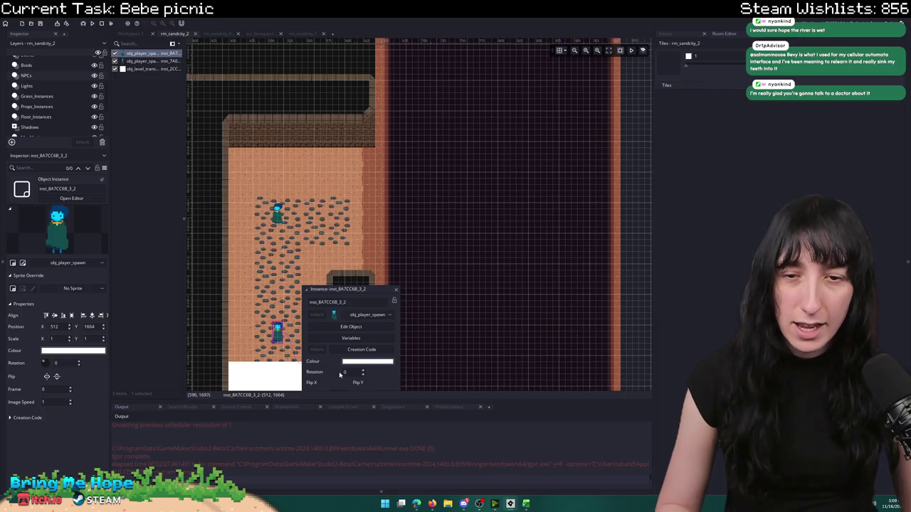
pyautogui.click(362, 349)
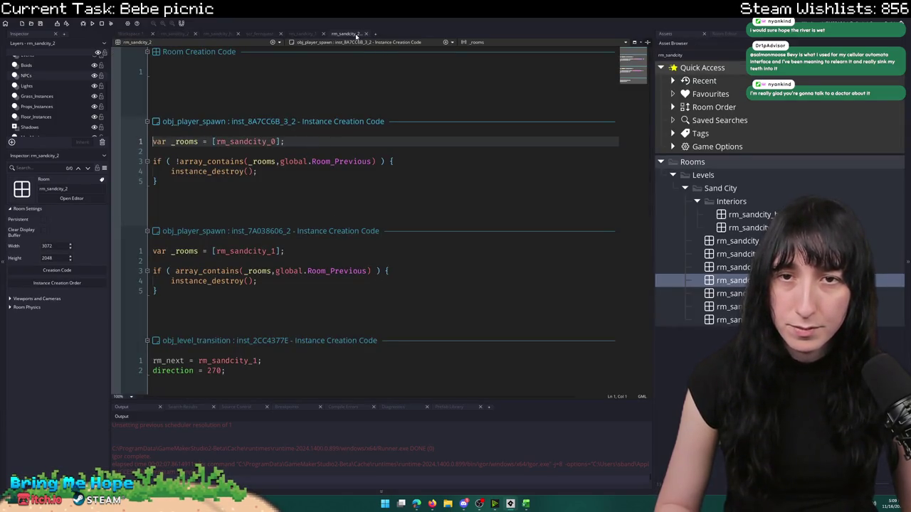
pyautogui.click(357, 35)
pyautogui.doubleClick(276, 212)
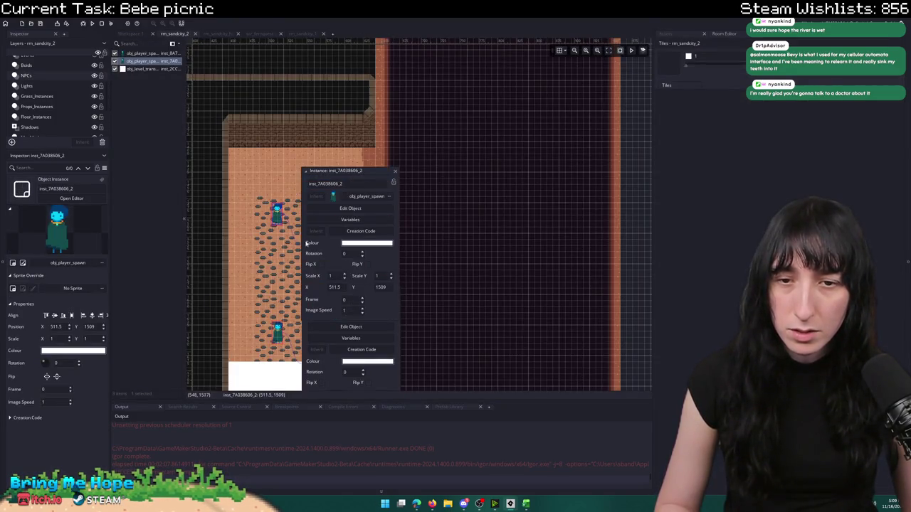
pyautogui.click(277, 331)
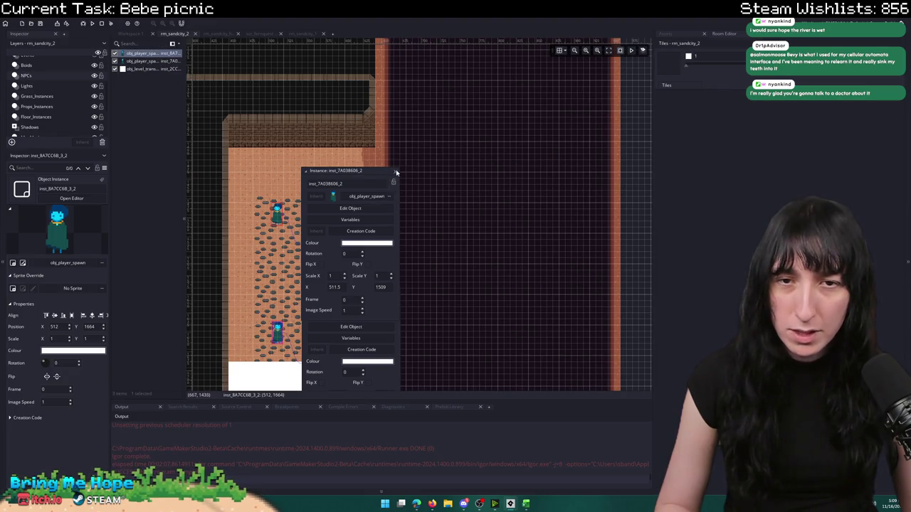
pyautogui.click(396, 172)
pyautogui.click(342, 351)
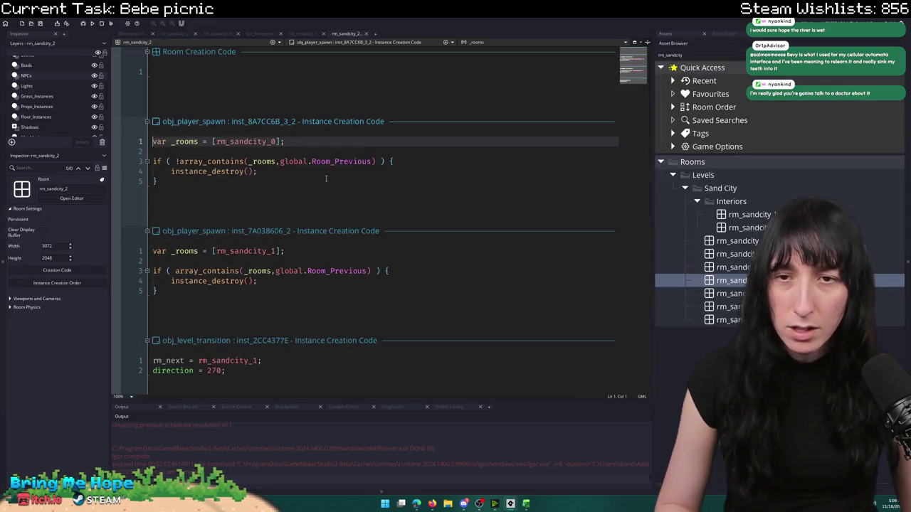
# - Edit the lower spawn's room list to check rm_sandcity_1, then return to the room
pyautogui.click(280, 142)
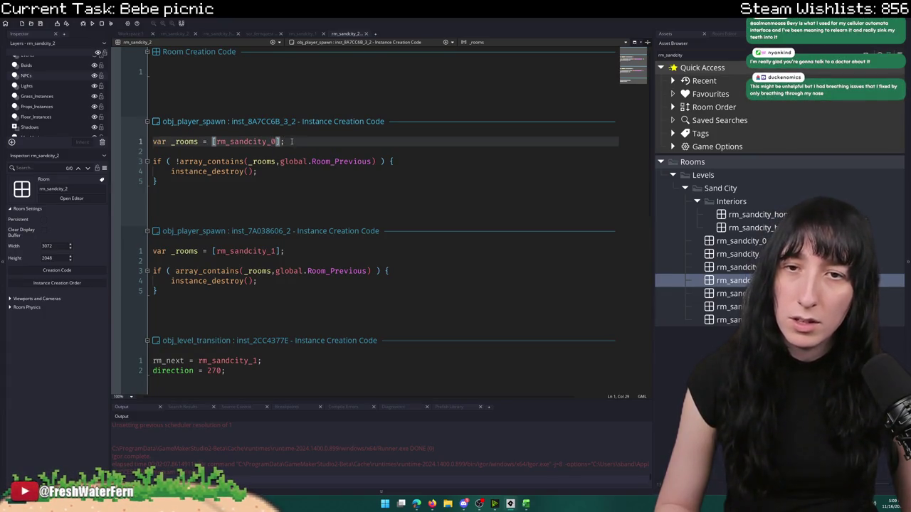
pyautogui.click(271, 141)
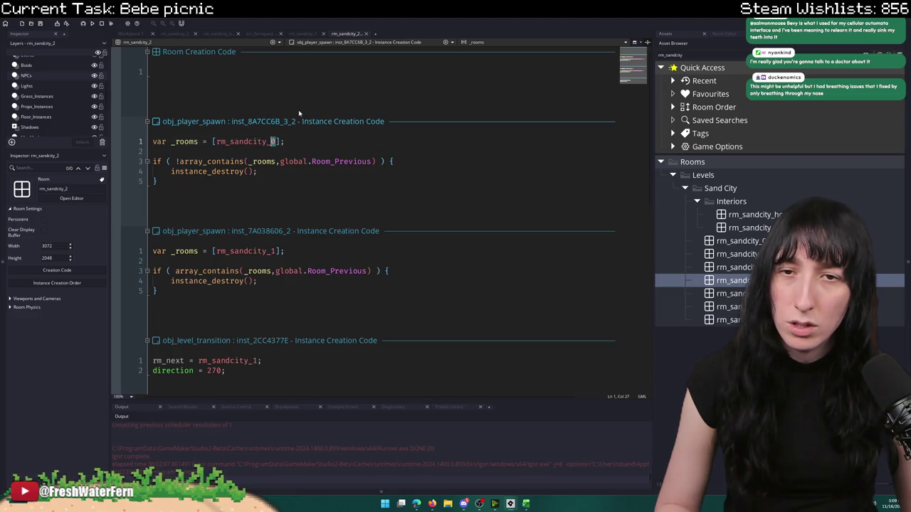
pyautogui.click(177, 161)
pyautogui.write('1')
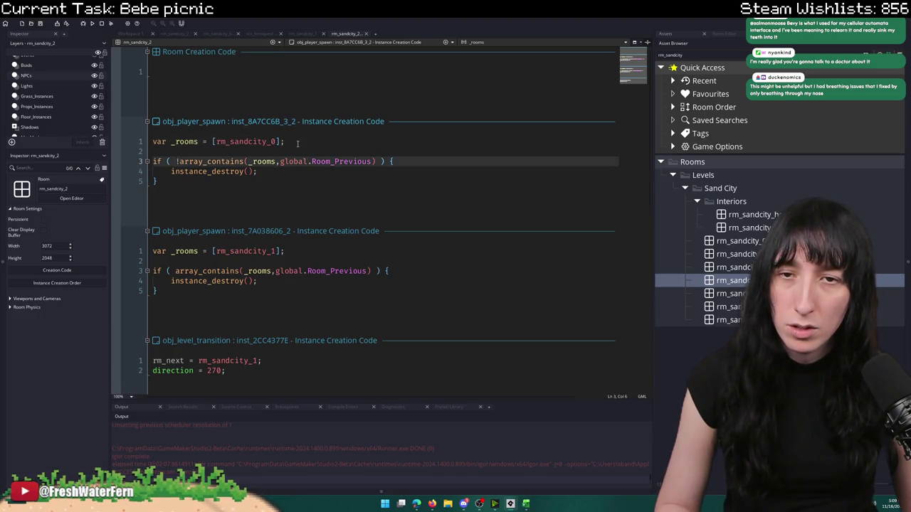
pyautogui.click(355, 34)
# - Recheck the upper spawn's creation code, then close both spawns' property popups
pyautogui.doubleClick(277, 211)
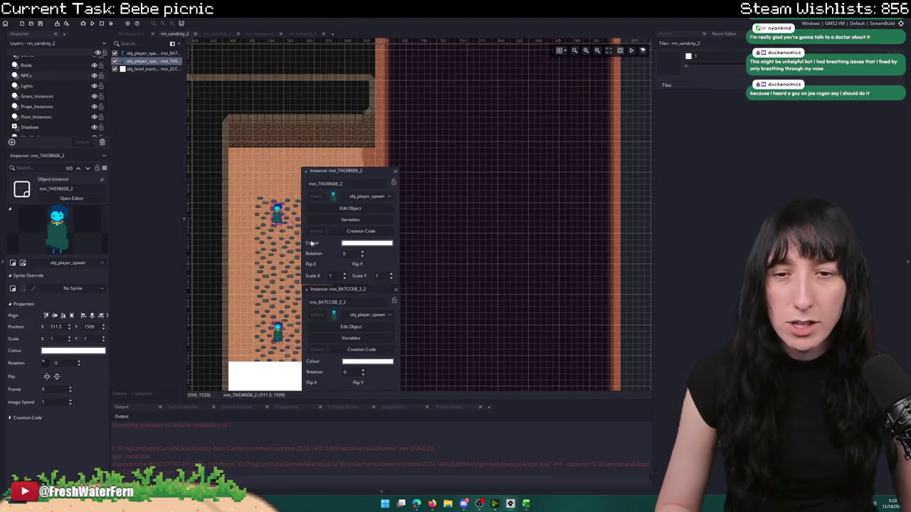
pyautogui.click(342, 232)
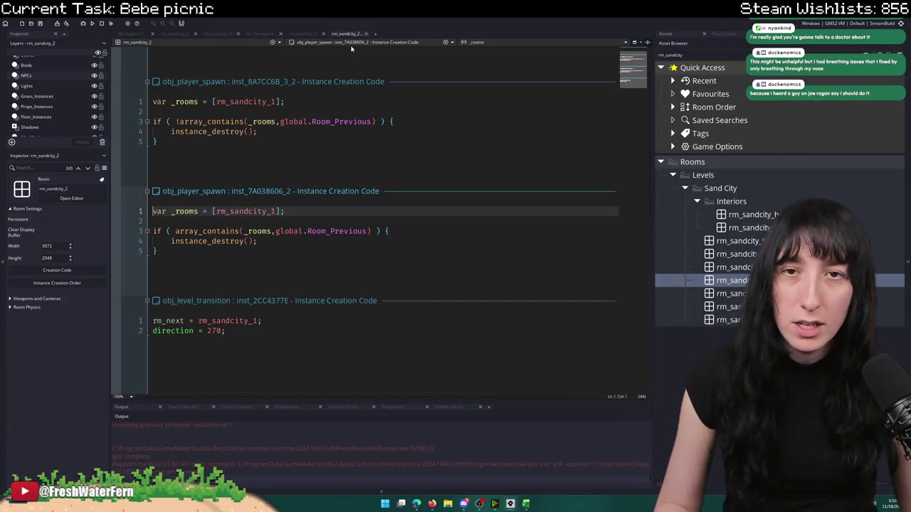
pyautogui.hotkey('ctrl', 'w')
pyautogui.click(395, 171)
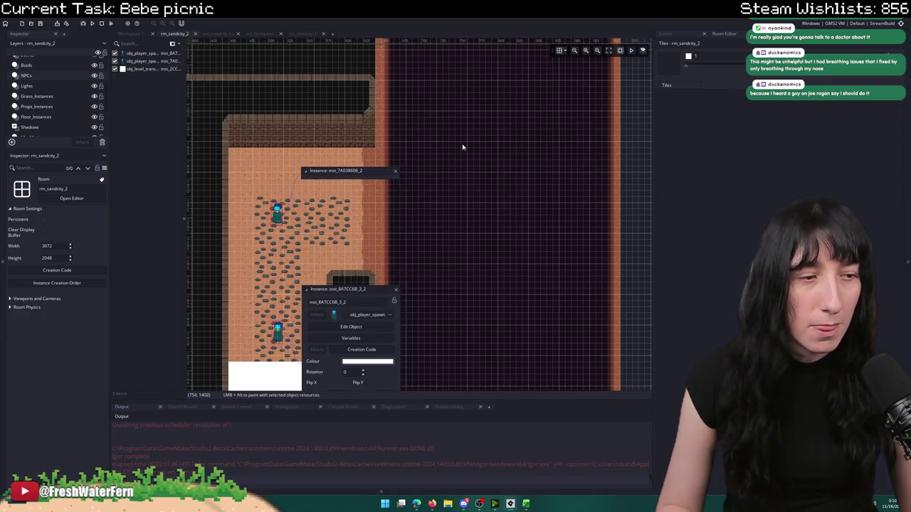
pyautogui.moveTo(449, 254); pyautogui.dragTo(466, 228)
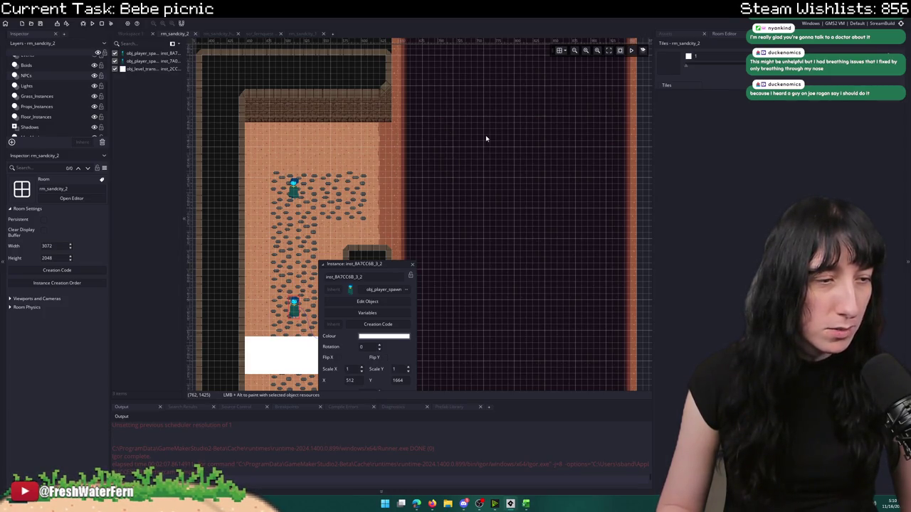
pyautogui.click(412, 264)
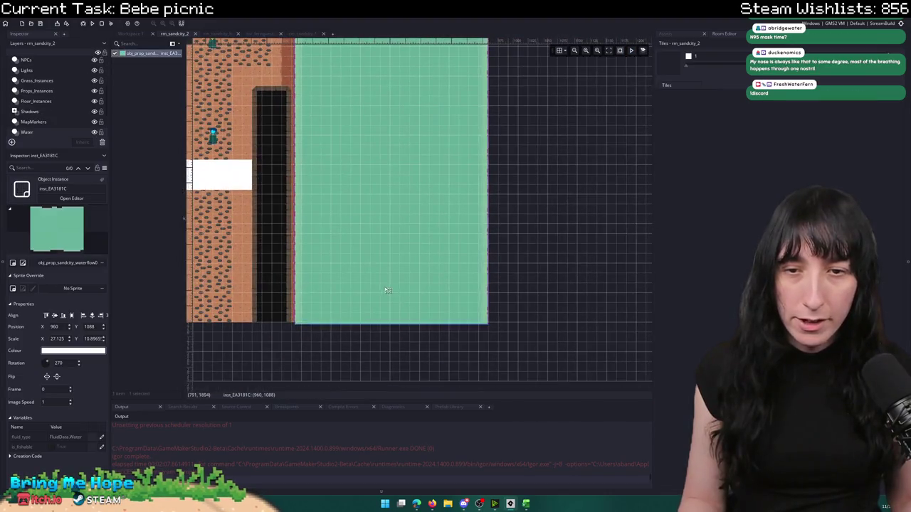
# - Nudge the water instance left from X 960 to X 958
pyautogui.scroll(3, 315, 320)
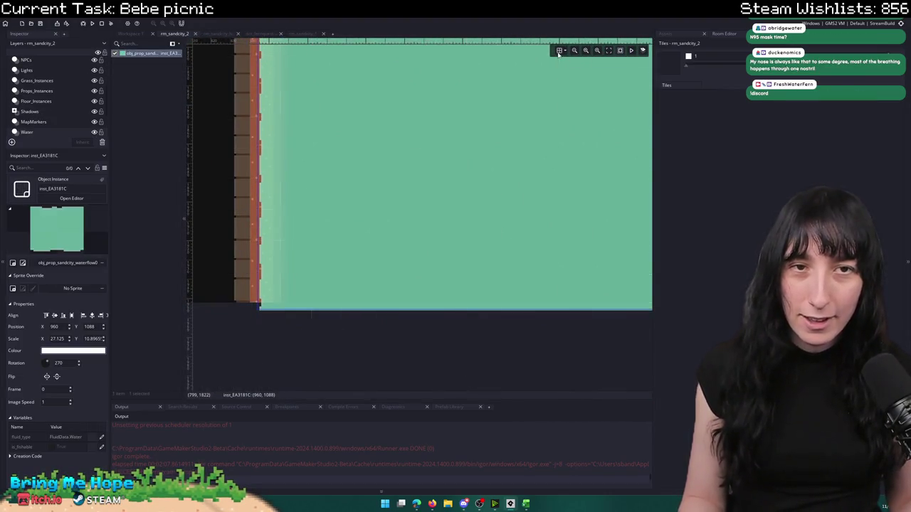
pyautogui.scroll(3, 299, 311)
pyautogui.scroll(-1, 468, 309)
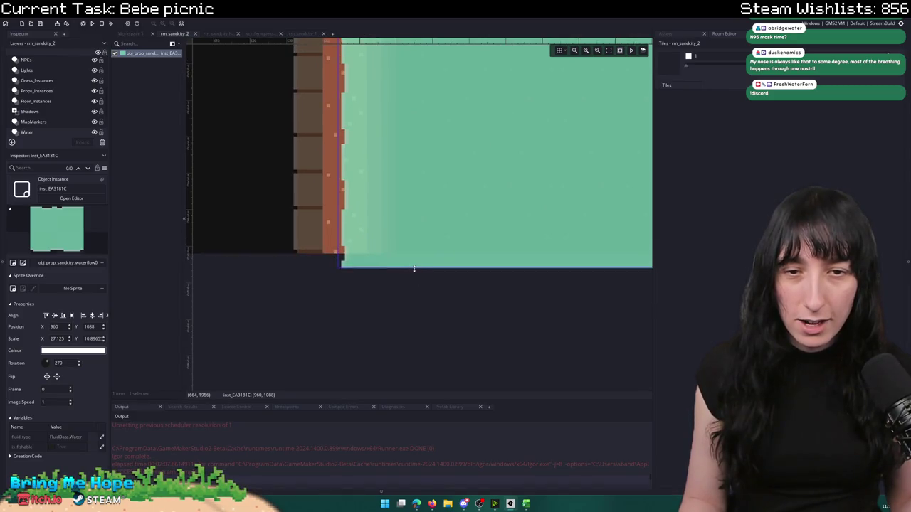
pyautogui.moveTo(413, 269); pyautogui.dragTo(414, 255)
pyautogui.hscroll(-2, 411, 274)
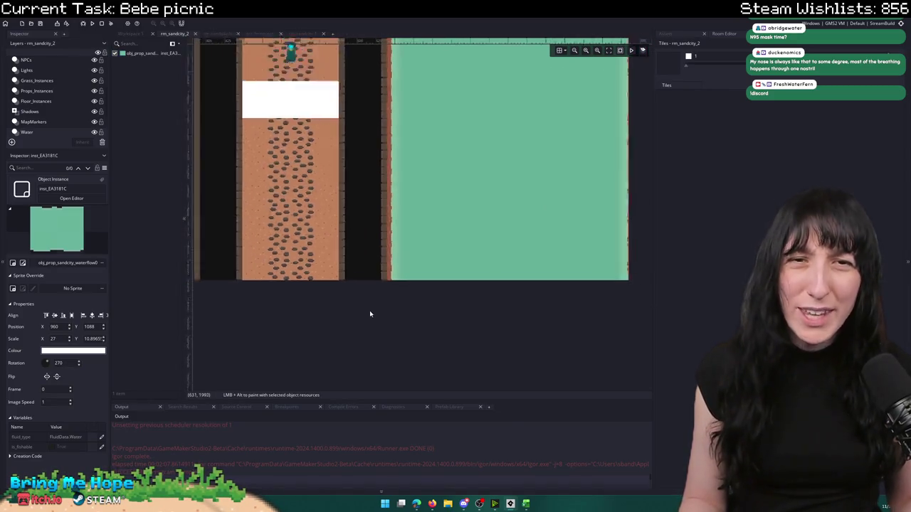
pyautogui.scroll(-5, 369, 314)
pyautogui.scroll(4, 372, 231)
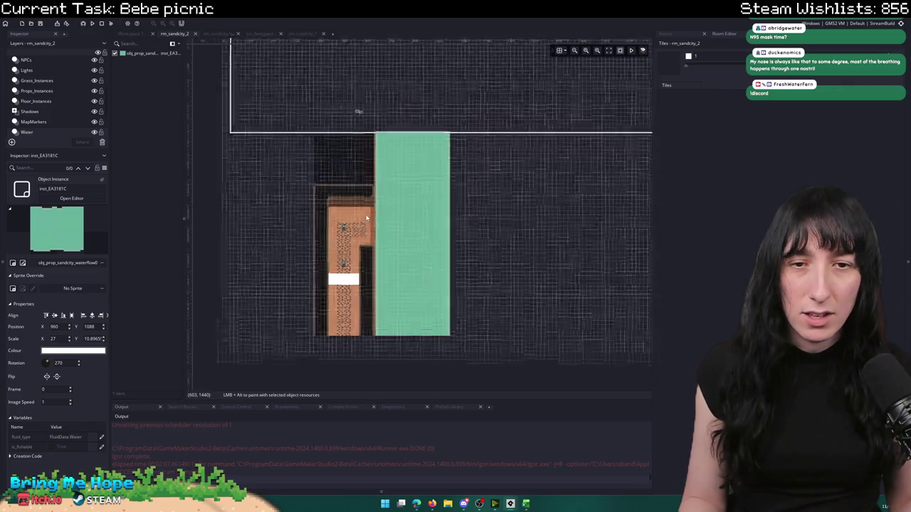
pyautogui.scroll(2, 382, 302)
pyautogui.scroll(1, 382, 301)
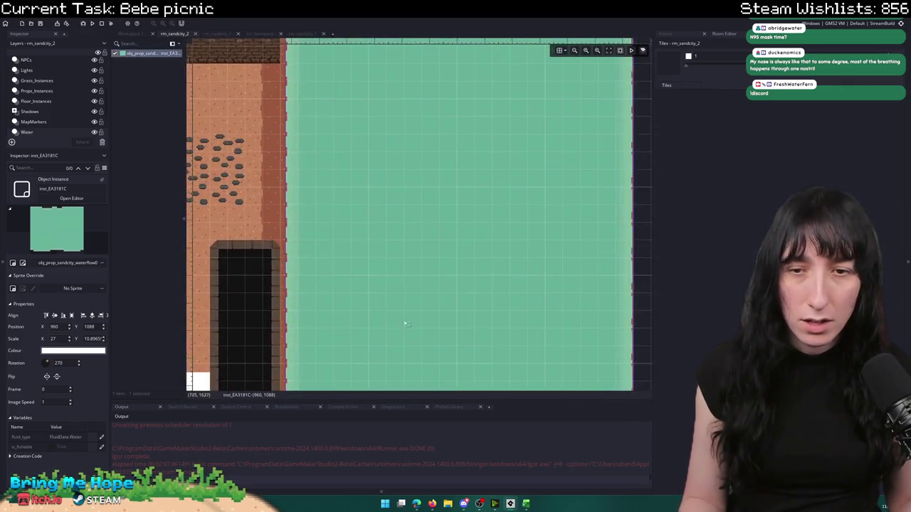
pyautogui.press('Left')
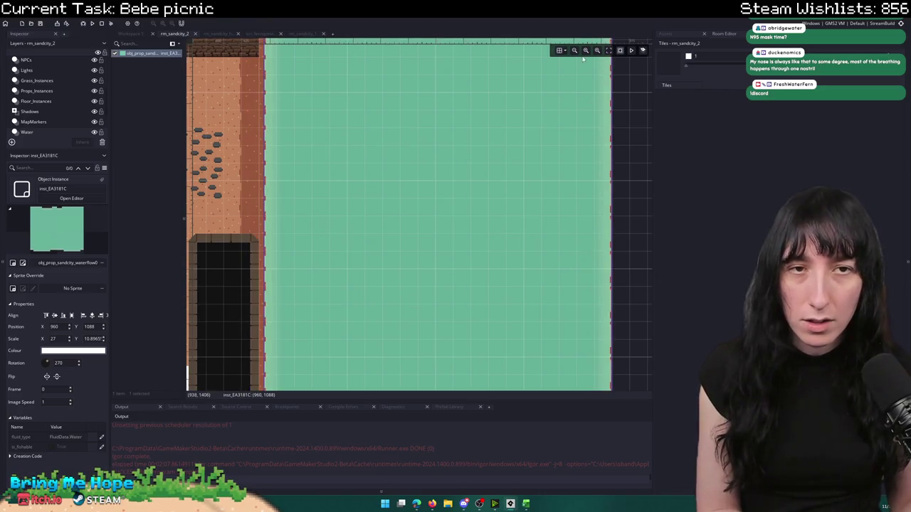
pyautogui.press('Left')
pyautogui.press('Left')
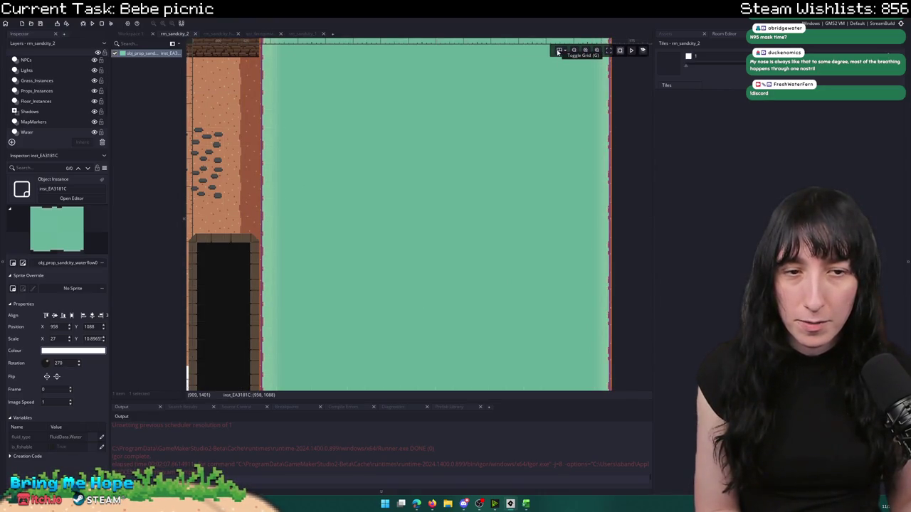
# - Select the water instance to show its properties at X 958, Y 1088
pyautogui.scroll(-4, 623, 228)
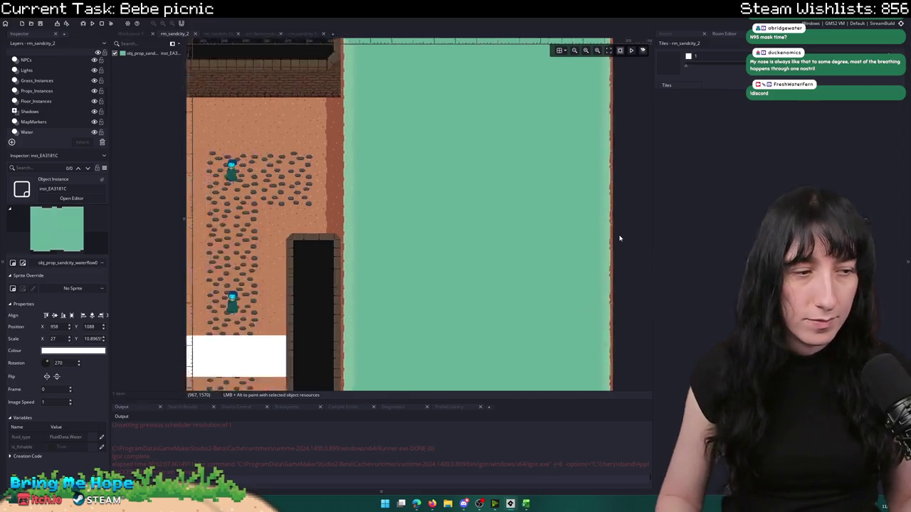
pyautogui.moveTo(632, 246); pyautogui.dragTo(515, 204)
pyautogui.click(500, 201)
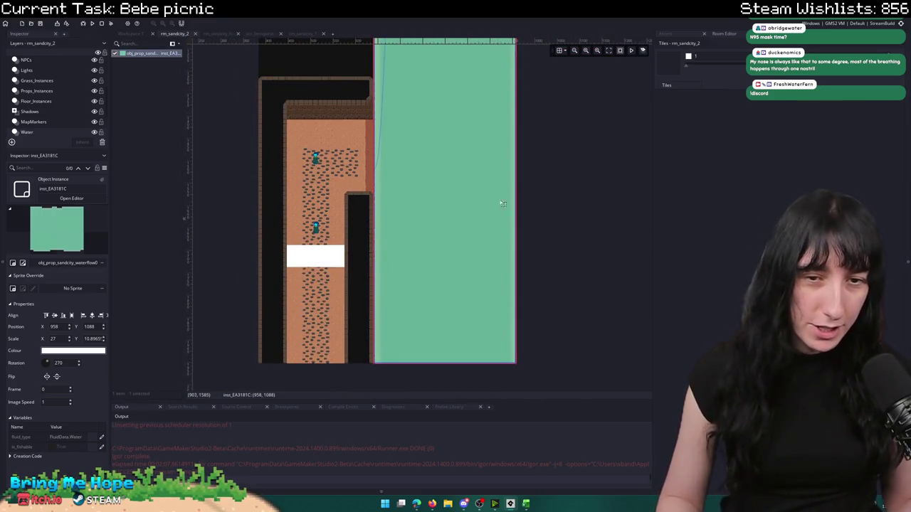
pyautogui.moveTo(494, 114); pyautogui.dragTo(458, 185)
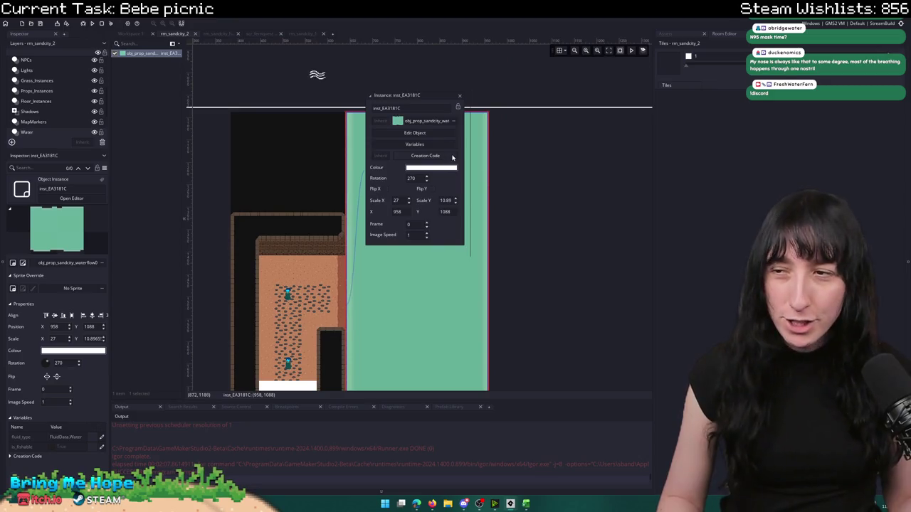
# - Change the water instance's flow_speed from 1.5 to 2 in its creation code, then deselect it
pyautogui.click(452, 157)
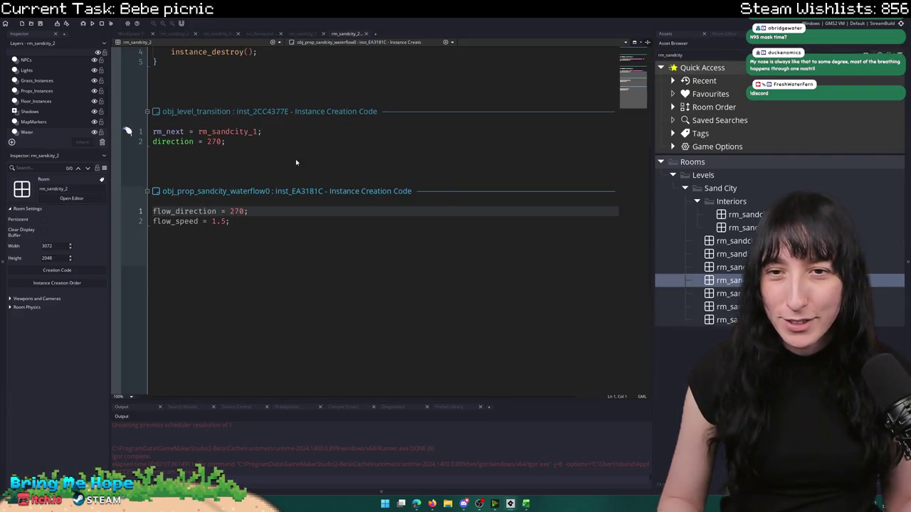
pyautogui.doubleClick(217, 221)
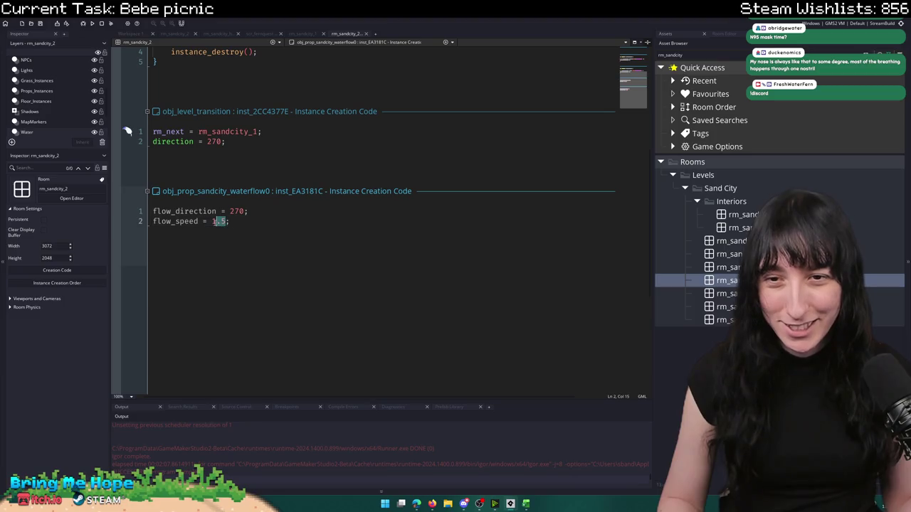
pyautogui.write('2')
pyautogui.click(366, 33)
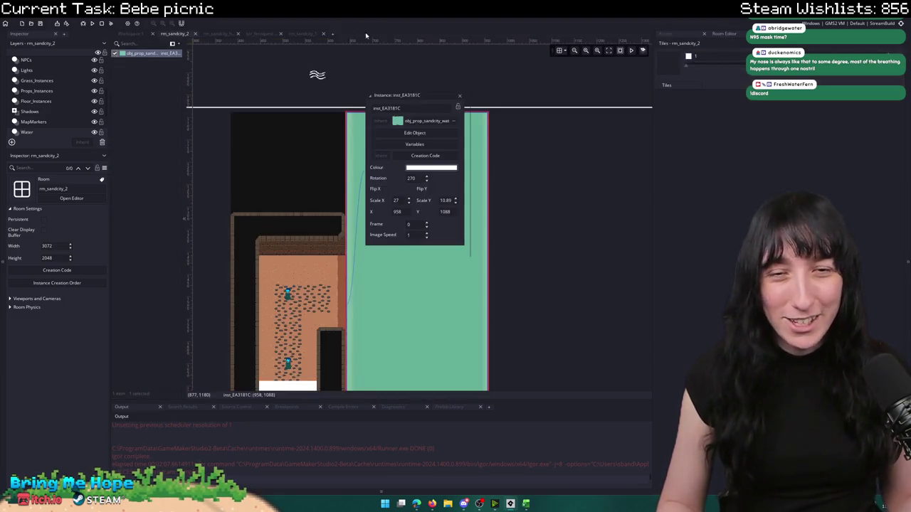
pyautogui.click(633, 175)
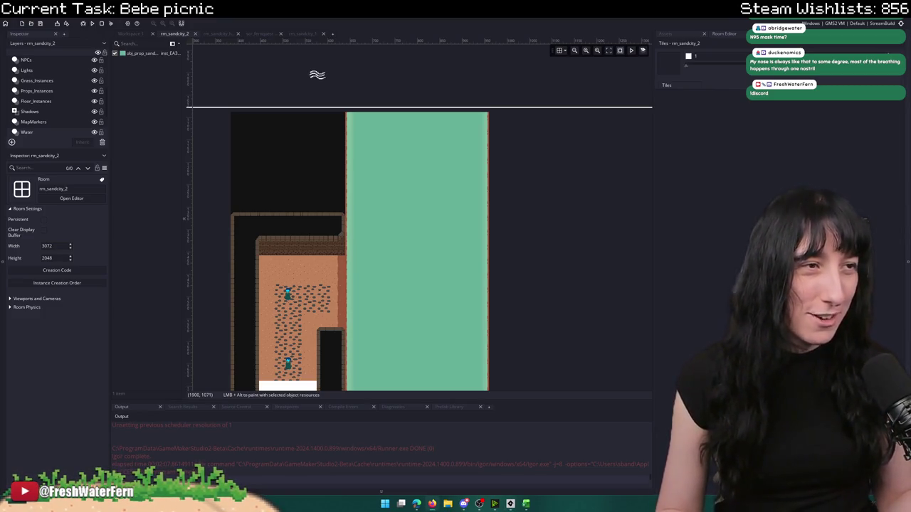
pyautogui.hotkey('alt', 'Tab')
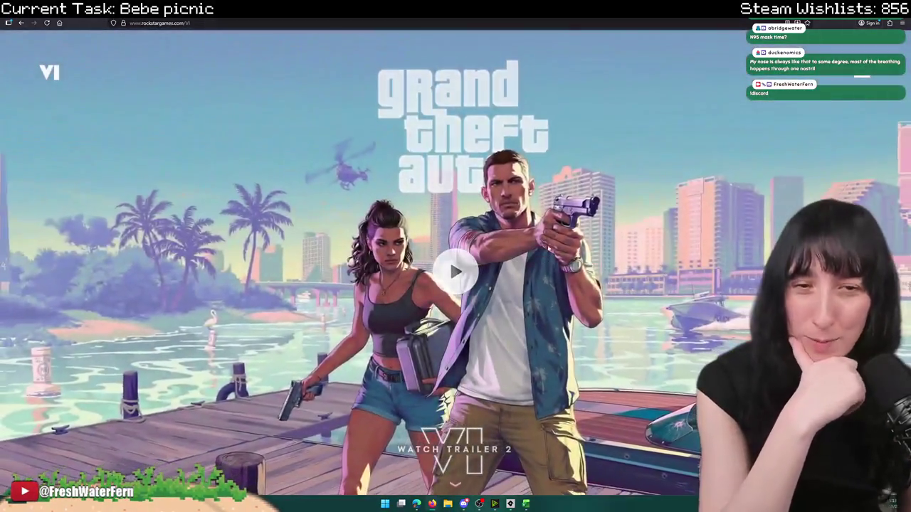
# - Highlight the NOVEMBER 19 2026 release date on the GTA VI page, then clear it
pyautogui.scroll(-5, 636, 224)
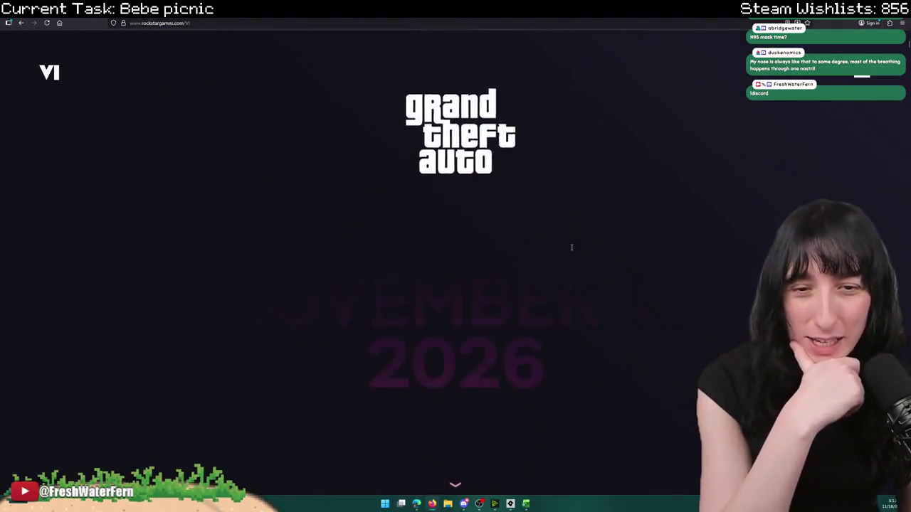
pyautogui.moveTo(679, 299)
pyautogui.mouseDown()
pyautogui.moveTo(235, 299)
pyautogui.moveTo(313, 235)
pyautogui.mouseUp()
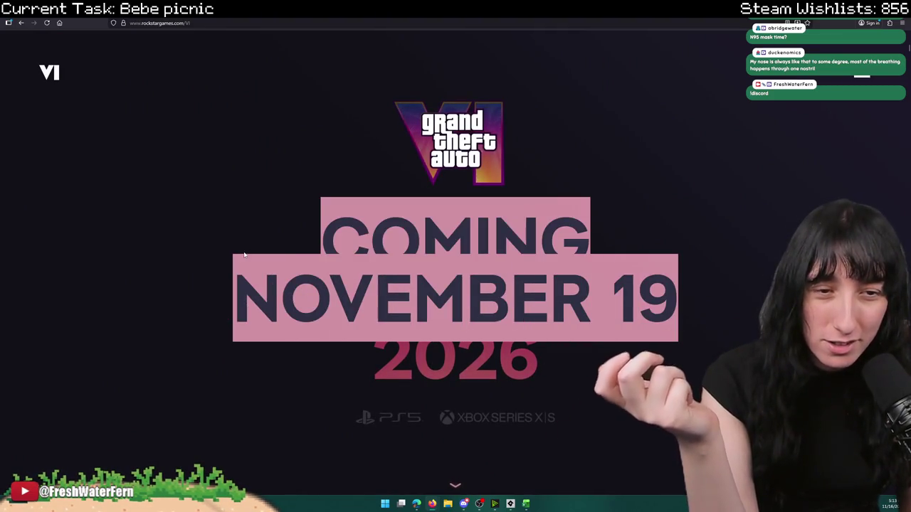
pyautogui.moveTo(374, 356); pyautogui.dragTo(535, 360)
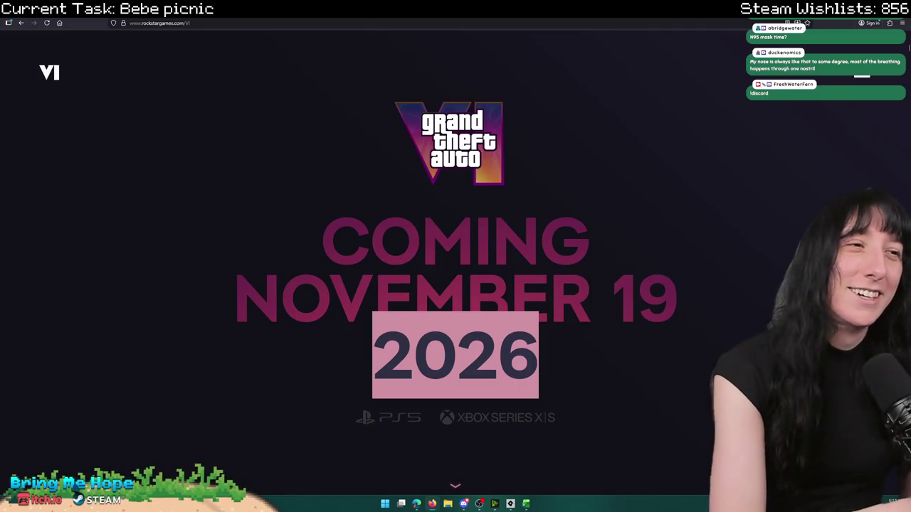
pyautogui.click(483, 312)
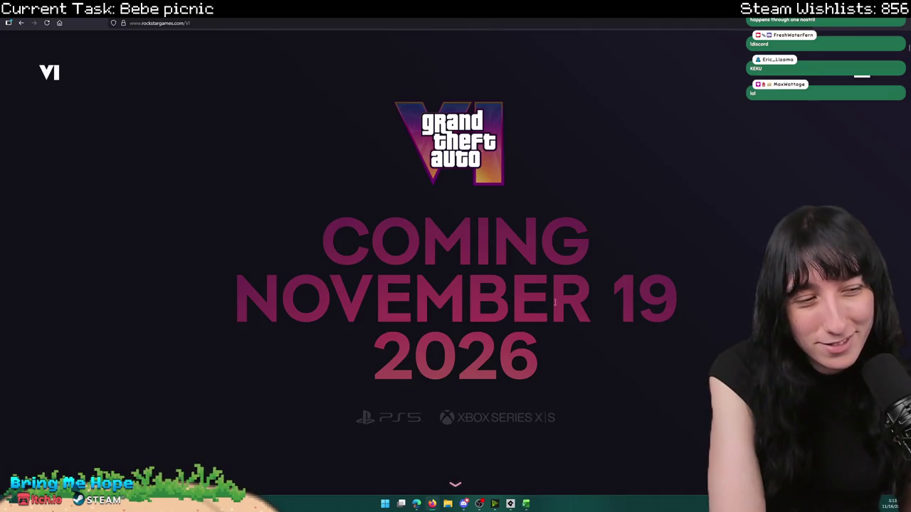
# - Scroll down the GTA VI page to the section about Lucia
pyautogui.scroll(-5, 503, 353)
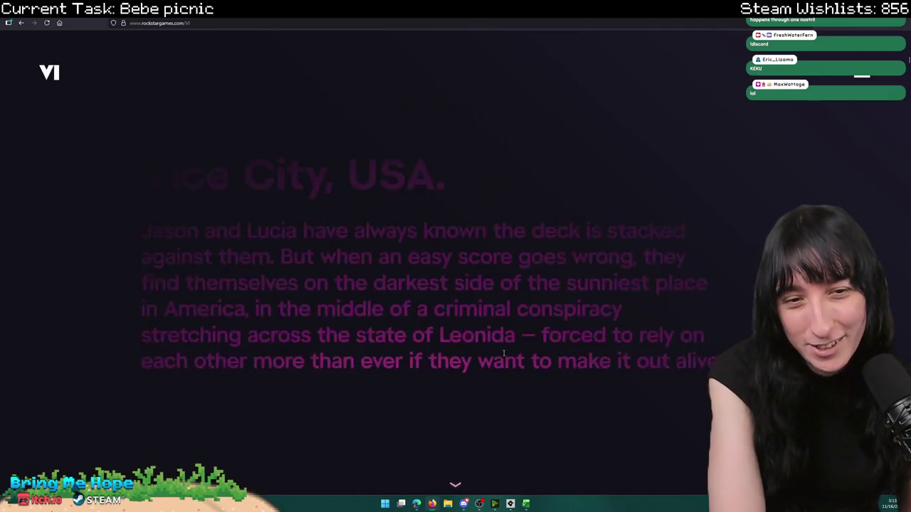
pyautogui.scroll(-5, 504, 353)
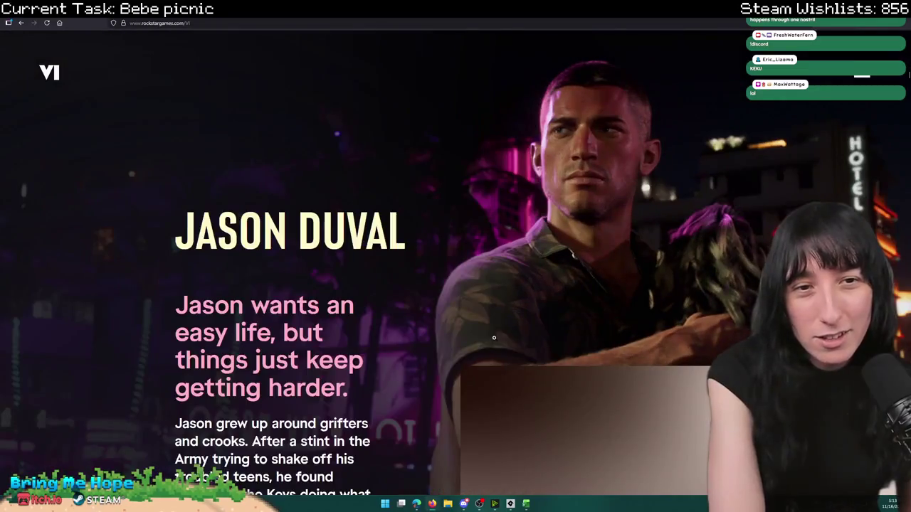
pyautogui.scroll(5, 493, 334)
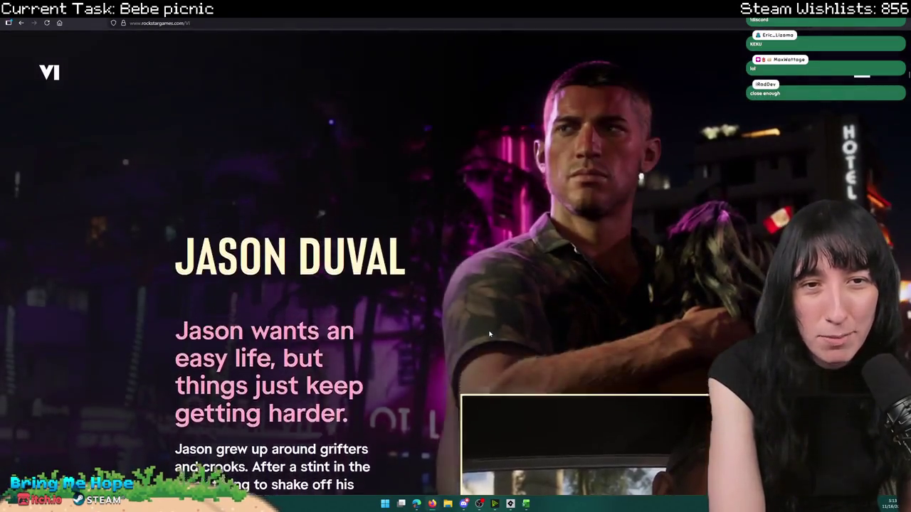
pyautogui.scroll(3, 470, 331)
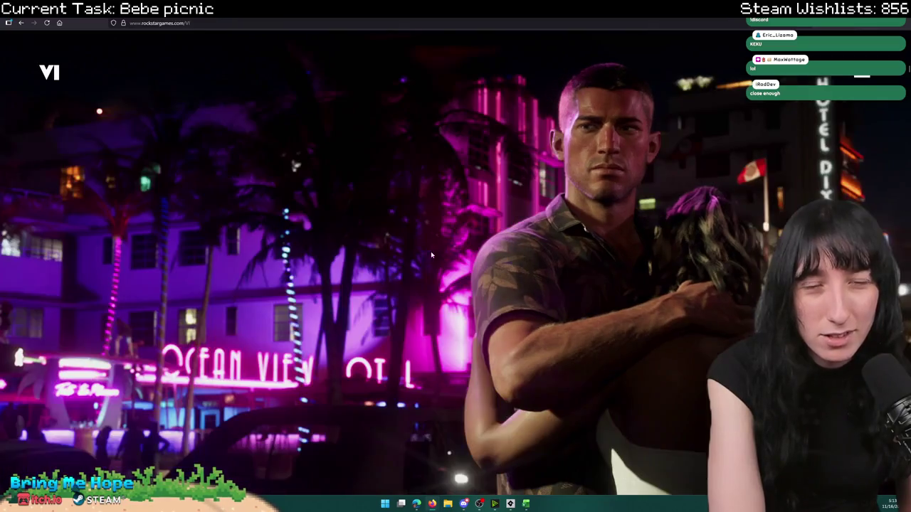
pyautogui.scroll(-10, 194, 304)
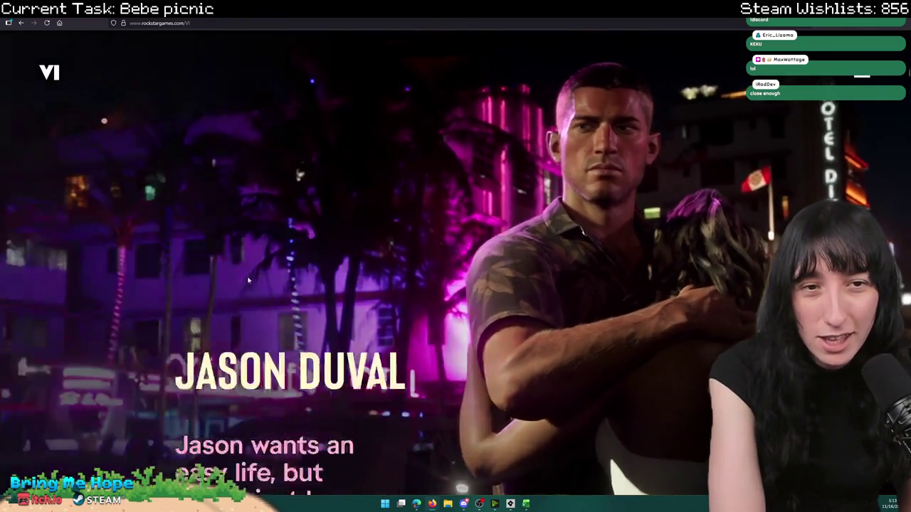
pyautogui.scroll(1, 194, 304)
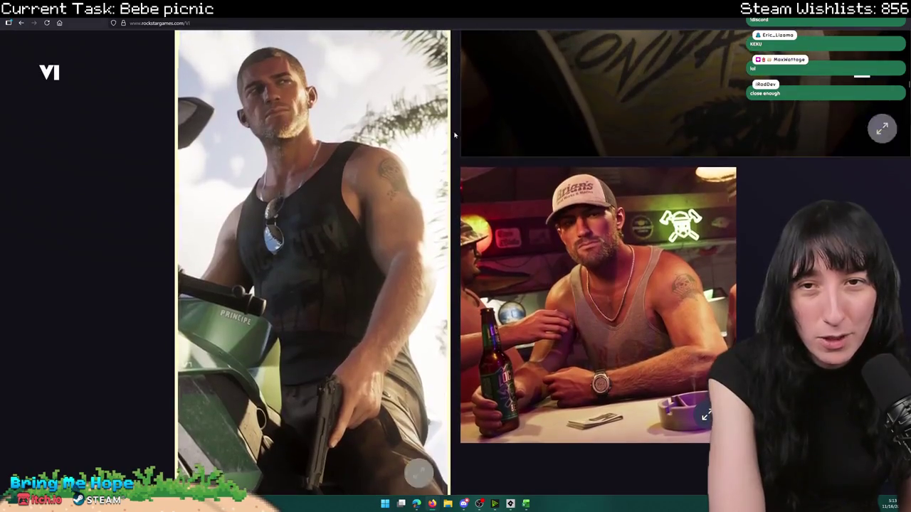
pyautogui.scroll(-5, 351, 313)
pyautogui.scroll(-3, 350, 310)
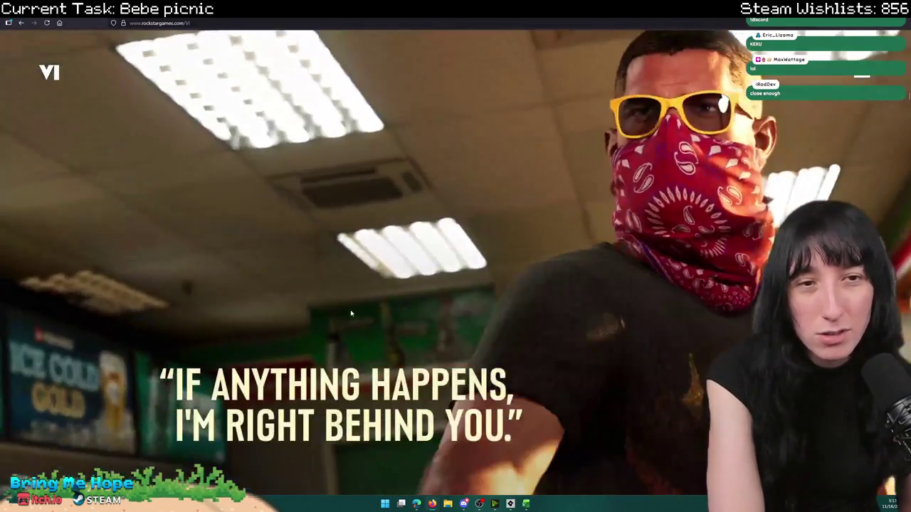
pyautogui.scroll(-2, 424, 240)
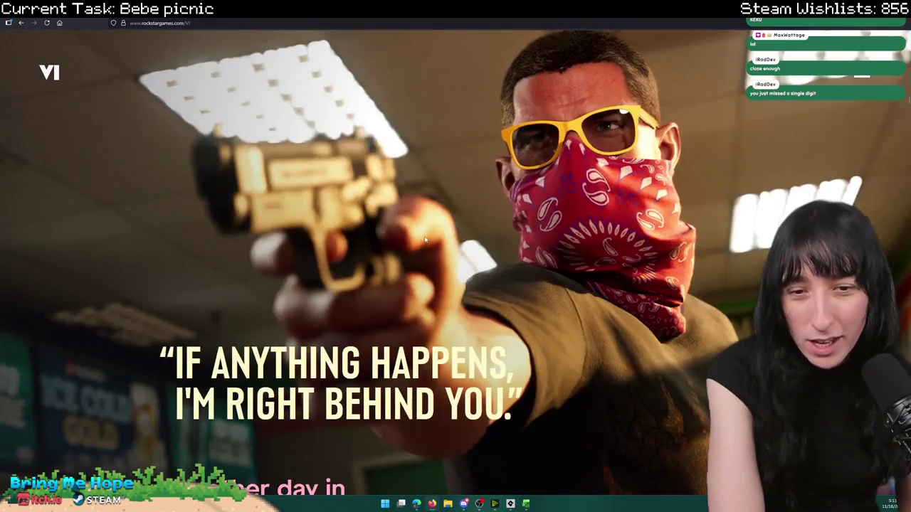
pyautogui.scroll(-5, 570, 285)
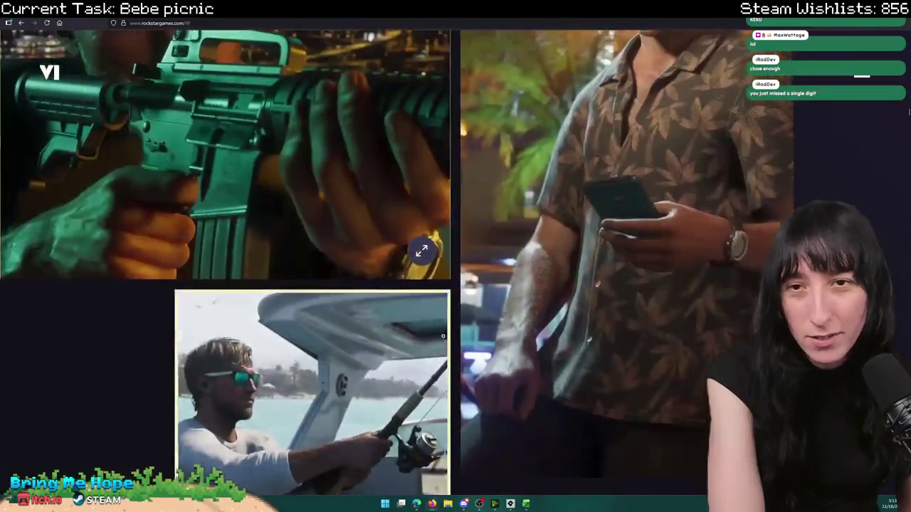
pyautogui.scroll(-5, 272, 338)
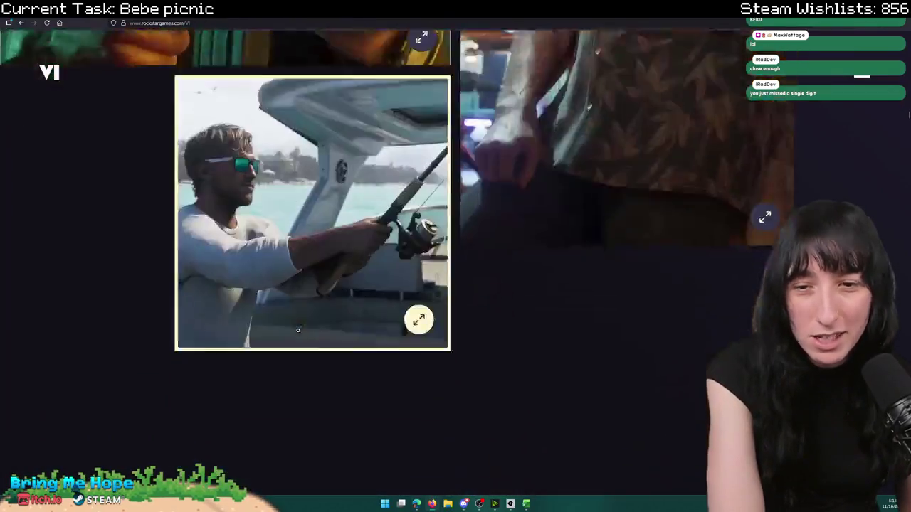
pyautogui.scroll(-10, 273, 339)
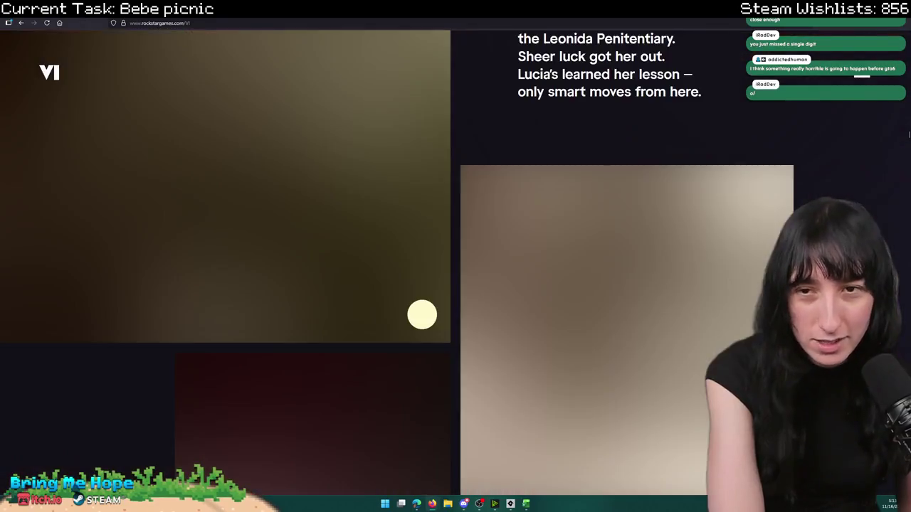
pyautogui.hotkey('alt', 'Tab')
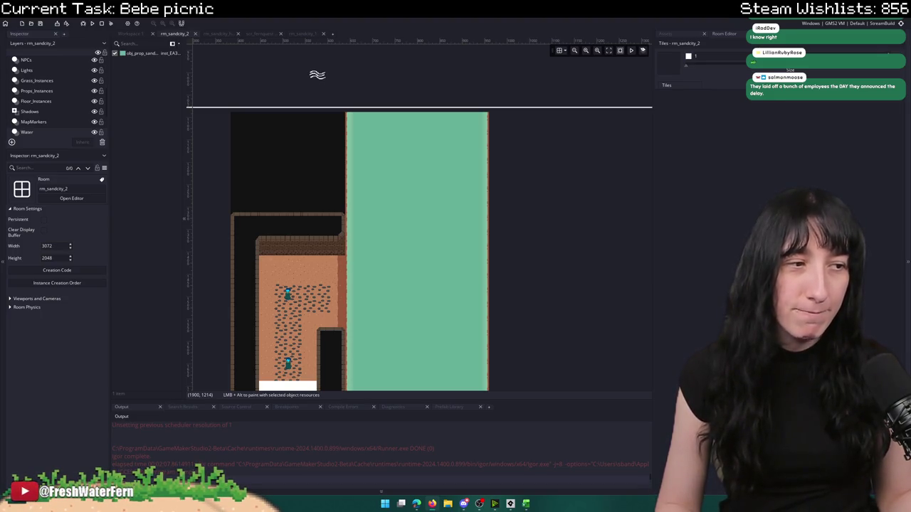
# - Zoom in and pan the rm_sandcity_2 room editor so the water strip is centred
pyautogui.scroll(-3, 386, 192)
pyautogui.scroll(-2, 417, 205)
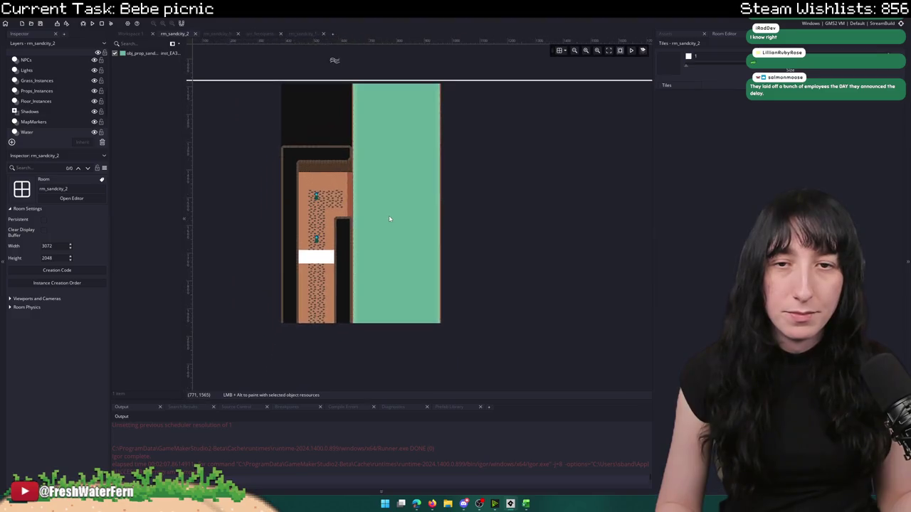
pyautogui.scroll(-3, 65, 98)
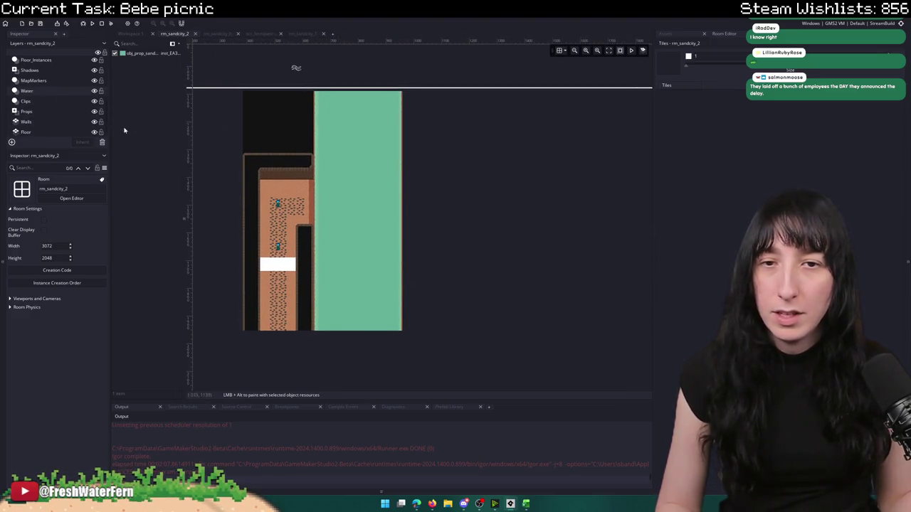
pyautogui.scroll(2, 496, 94)
pyautogui.click(586, 51)
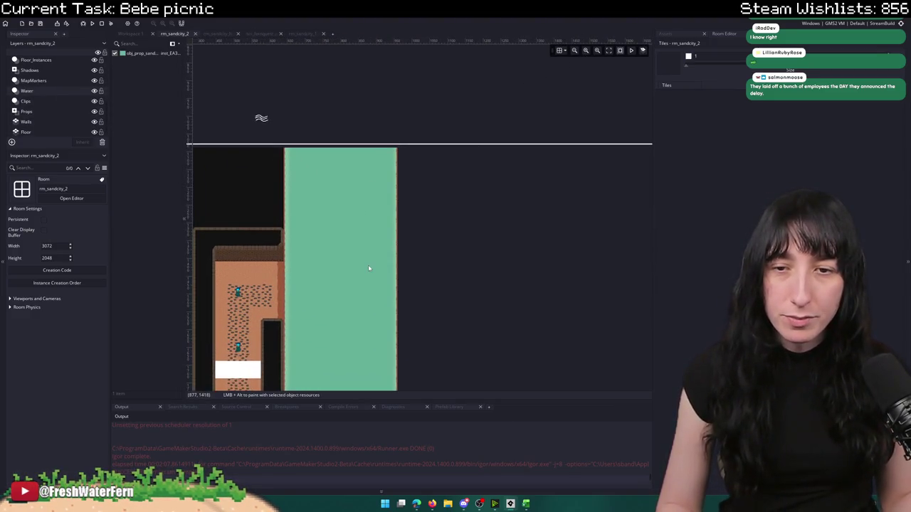
pyautogui.moveTo(380, 317); pyautogui.dragTo(479, 251)
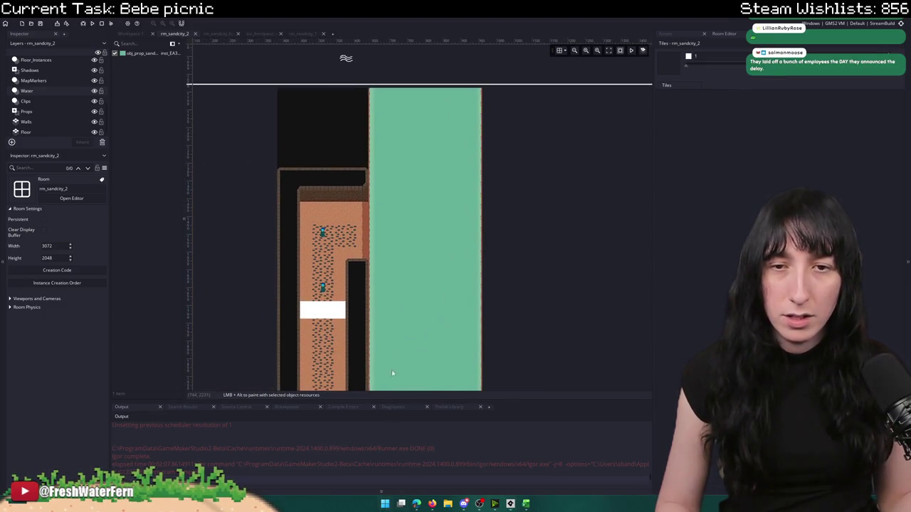
pyautogui.hotkey('ctrl', 't')
# - Snip the rm_sandcity_2 room view with Snipping Tool and copy the capture to the clipboard
pyautogui.write('snipping tool')
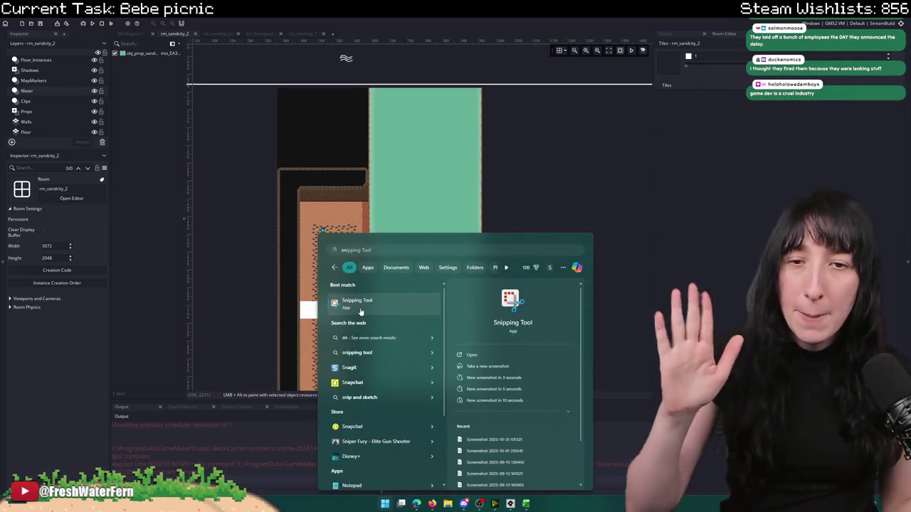
pyautogui.press('Return')
pyautogui.click(124, 19)
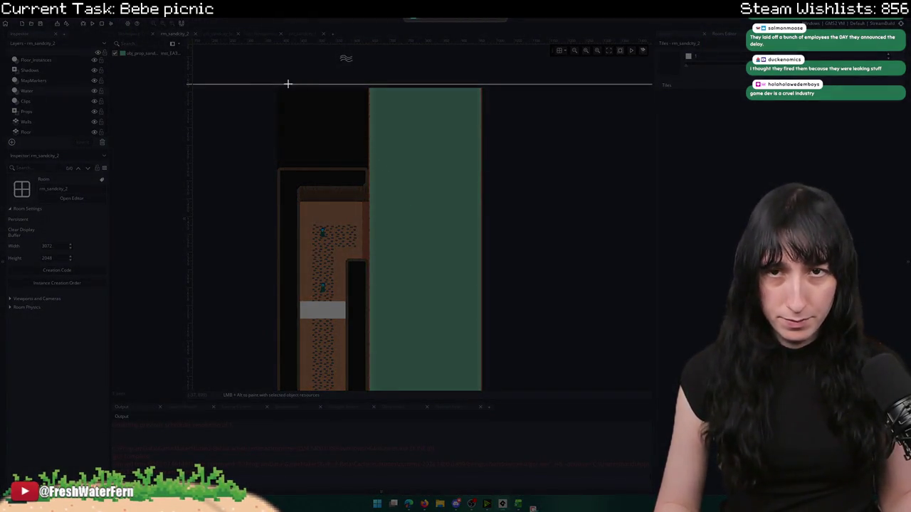
pyautogui.moveTo(249, 64)
pyautogui.mouseDown()
pyautogui.moveTo(550, 365)
pyautogui.moveTo(540, 388)
pyautogui.mouseUp()
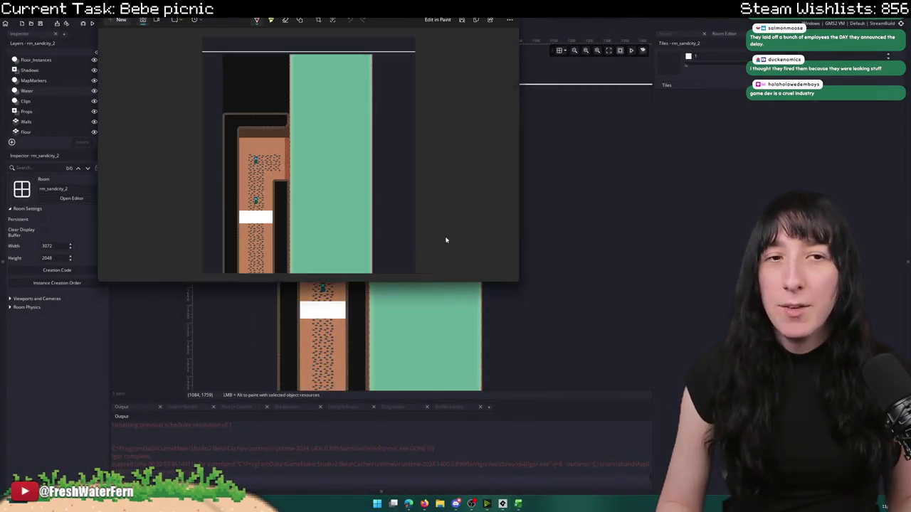
pyautogui.rightClick(347, 159)
pyautogui.click(375, 187)
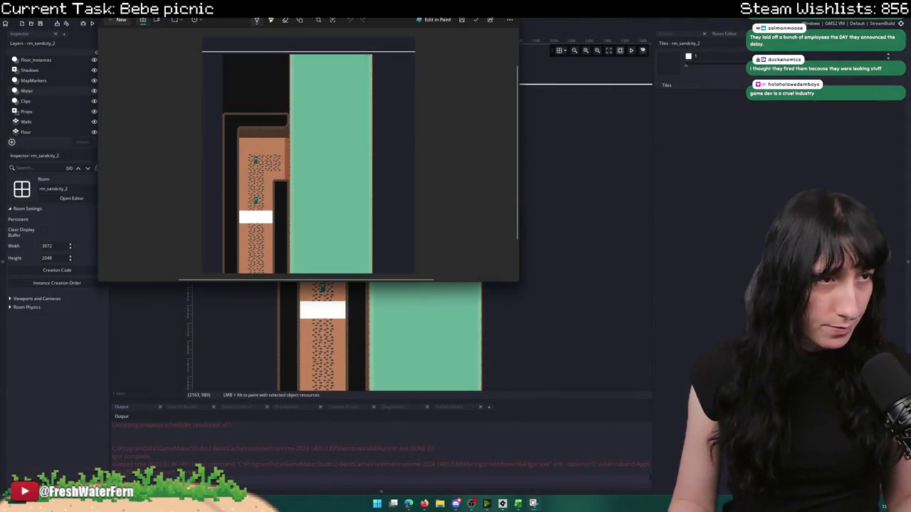
pyautogui.hotkey('alt', 'F4')
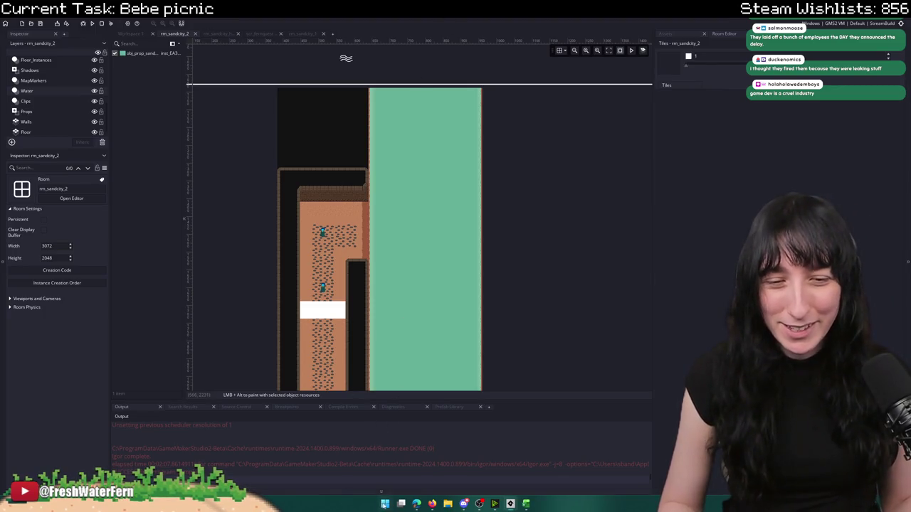
# - Launch Aseprite from the Windows search
pyautogui.press('super')
pyautogui.write('aseprite')
pyautogui.click(388, 246)
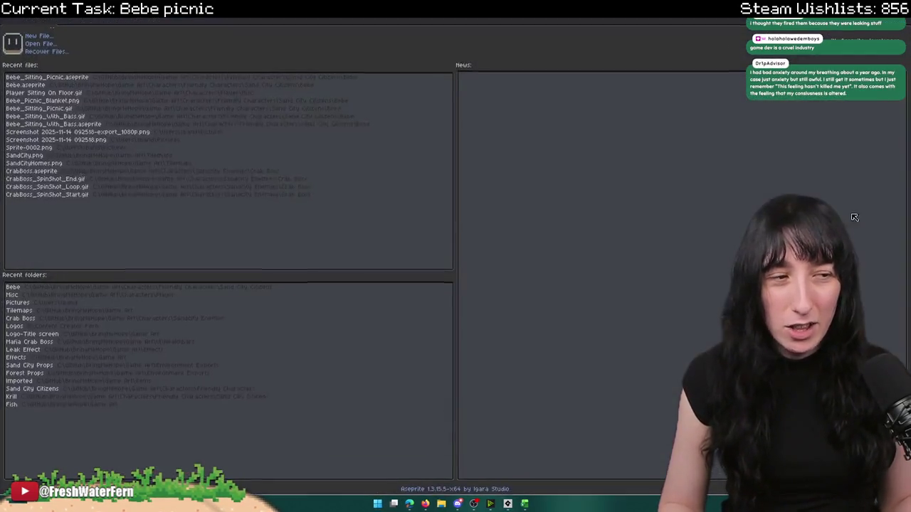
pyautogui.press('super')
pyautogui.write('as')
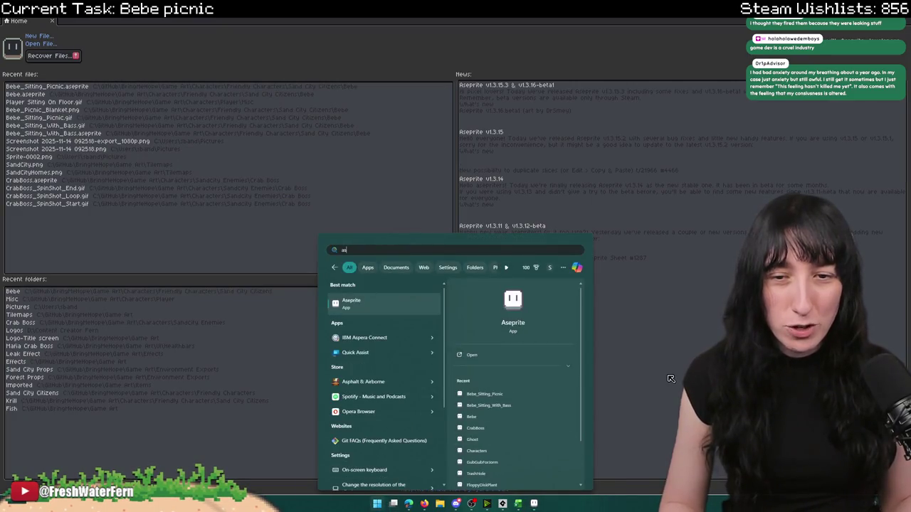
pyautogui.press('Escape')
# - Create an 817x907 sprite, paste the room screenshot, and add a new layer
pyautogui.click(39, 36)
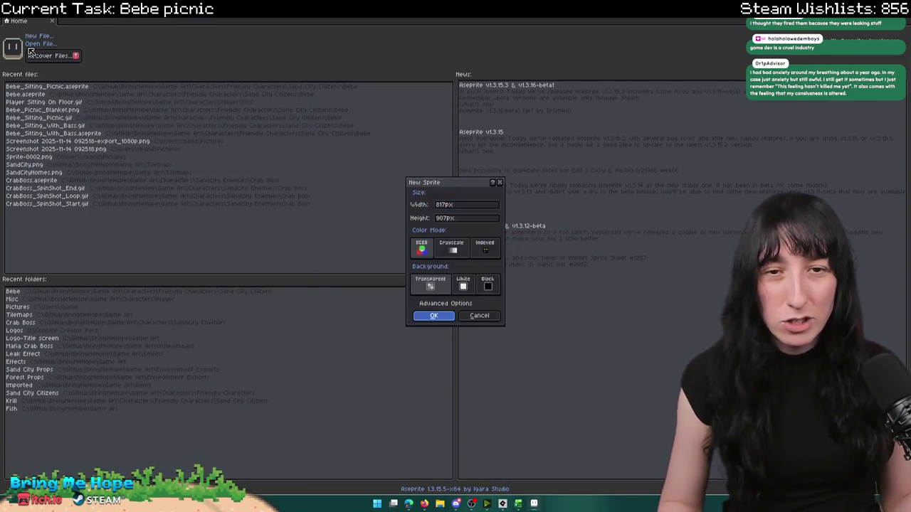
pyautogui.press('Return')
pyautogui.hotkey('ctrl', 'v')
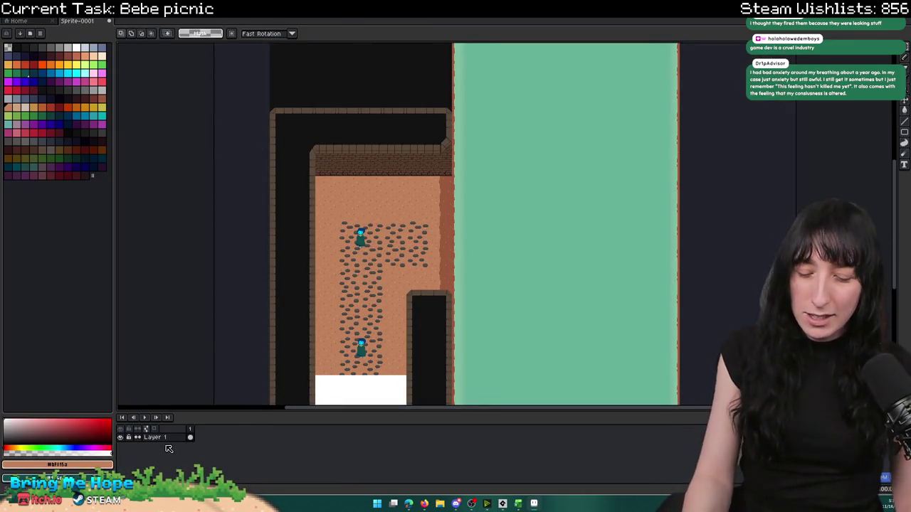
pyautogui.hotkey('shift', 'n')
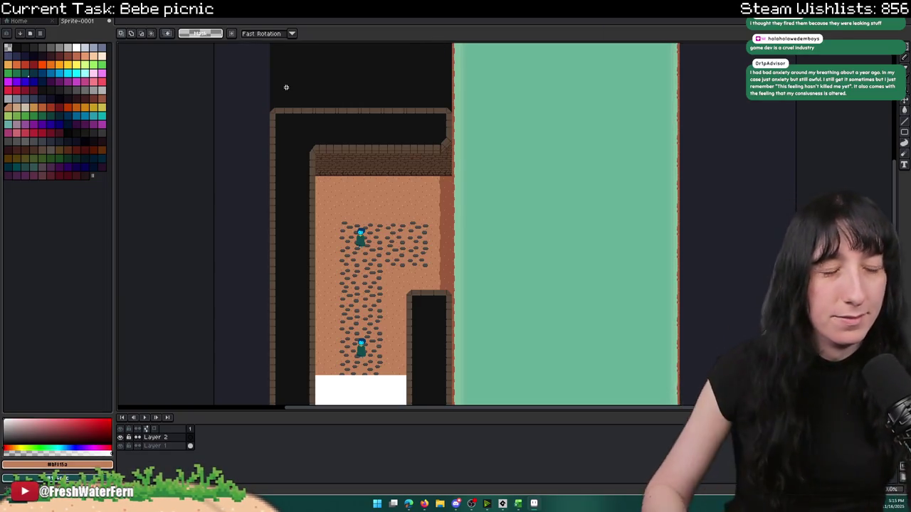
# - Outline a tall plank rectangle with straight Pencil lines along the dirt edge by the water
pyautogui.hscroll(2, 326, 110)
pyautogui.moveTo(323, 92); pyautogui.dragTo(296, 46)
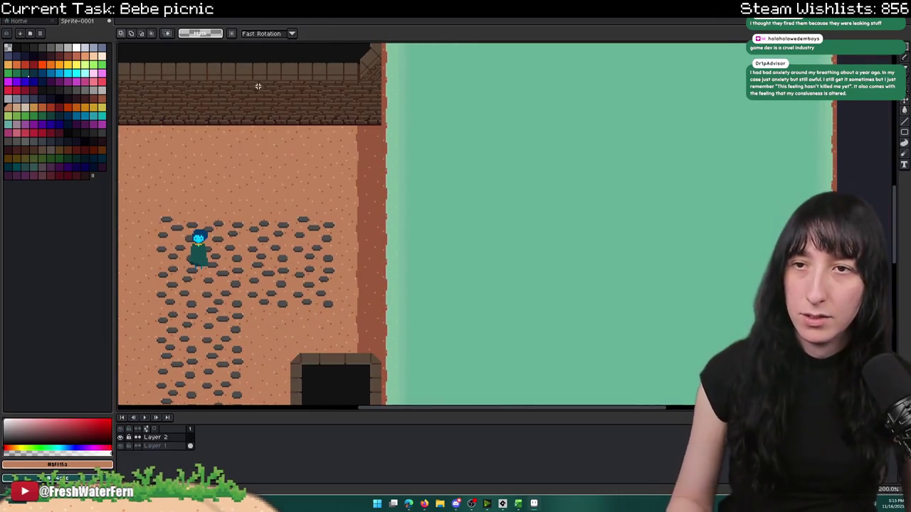
pyautogui.press('b')
pyautogui.scroll(1, 416, 196)
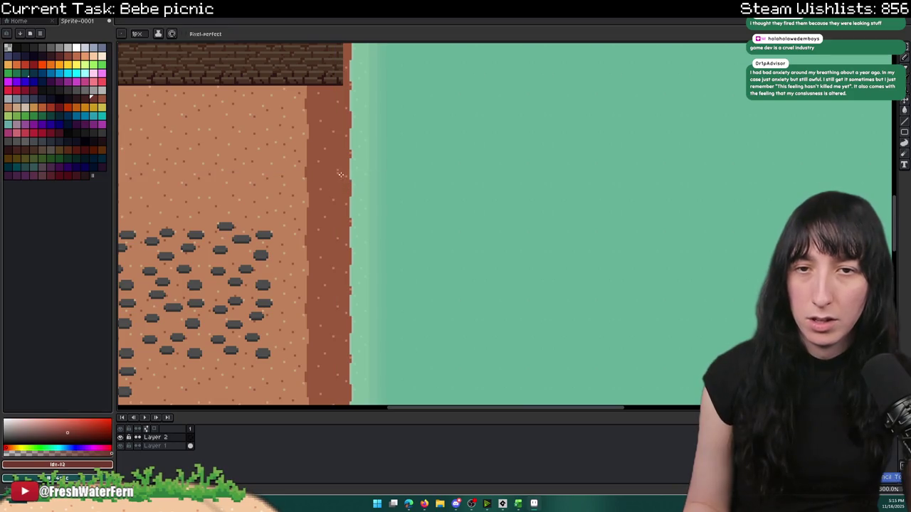
pyautogui.moveTo(335, 156); pyautogui.dragTo(320, 152)
pyautogui.moveTo(320, 148); pyautogui.dragTo(317, 354)
pyautogui.hotkey('ctrl', 'z')
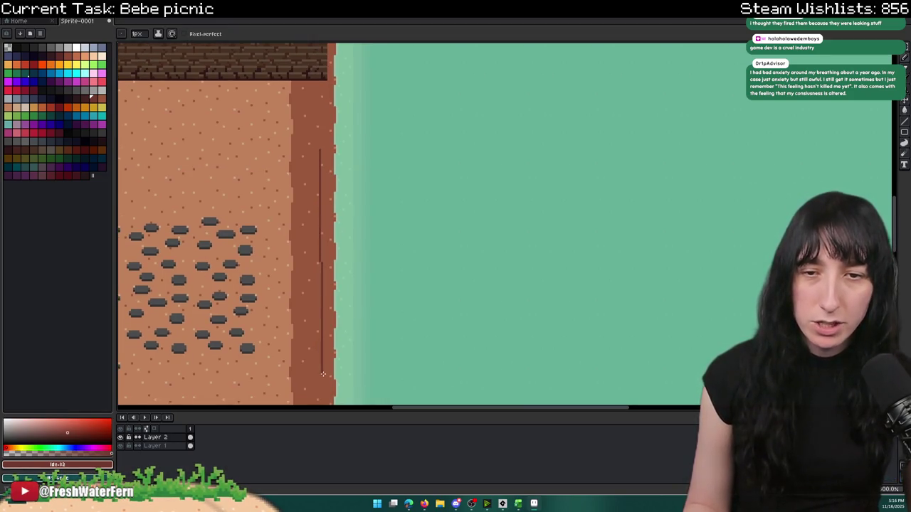
pyautogui.keyDown('shift'); pyautogui.click(319, 368); pyautogui.keyUp('shift')
pyautogui.keyDown('shift'); pyautogui.click(350, 367); pyautogui.keyUp('shift')
pyautogui.keyDown('shift'); pyautogui.click(349, 156); pyautogui.keyUp('shift')
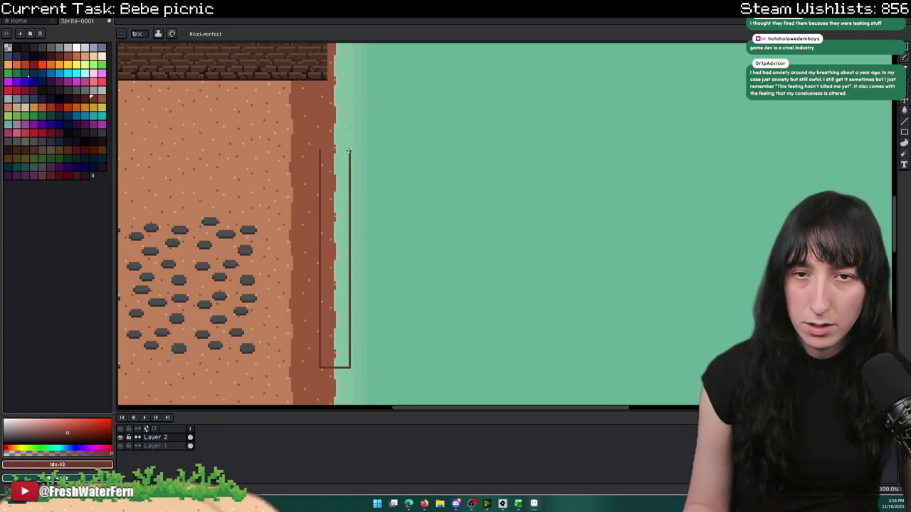
pyautogui.scroll(2, 350, 155)
pyautogui.keyDown('shift'); pyautogui.click(302, 146); pyautogui.keyUp('shift')
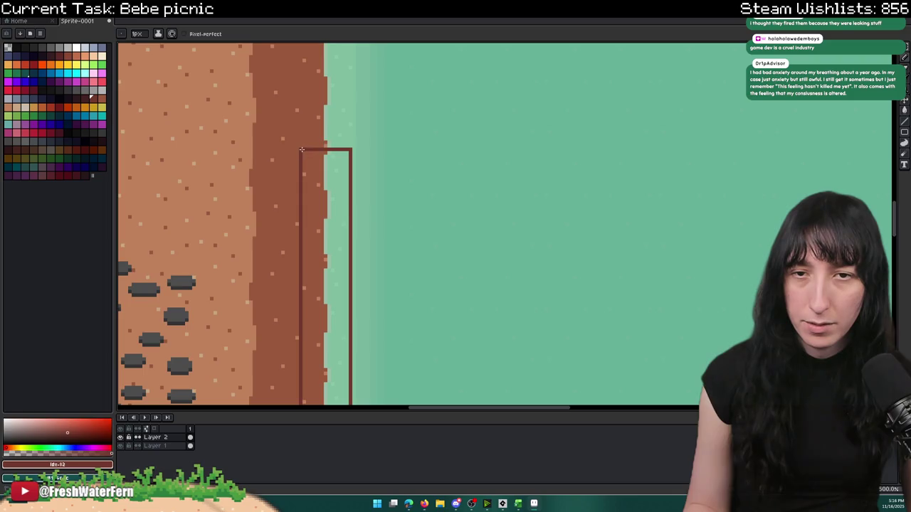
# - Fill the plank outline with dark red using the Paint Bucket
pyautogui.press('g')
pyautogui.click(324, 213)
pyautogui.scroll(-3, 320, 201)
pyautogui.scroll(2, 320, 201)
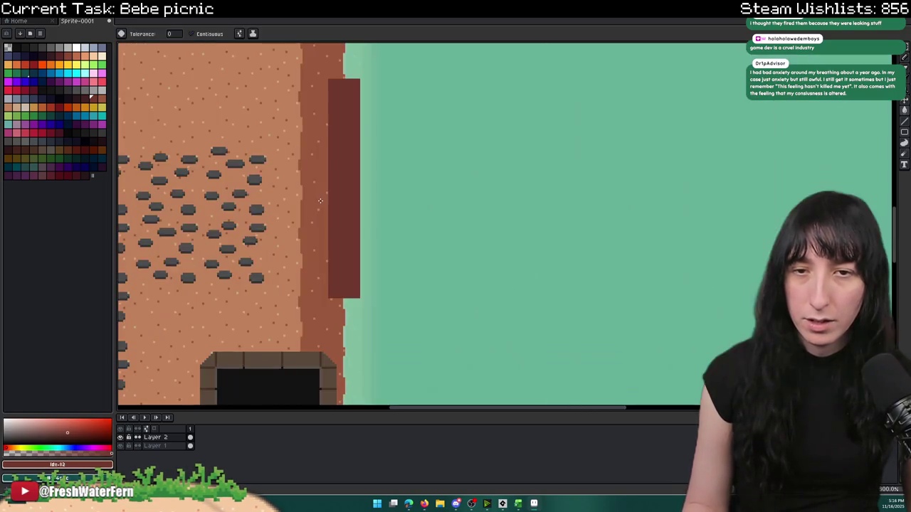
# - Pencil a darker red pixel row along the plank's bottom edge
pyautogui.click(84, 98)
pyautogui.scroll(7, 326, 299)
pyautogui.press('b')
pyautogui.scroll(2, 333, 313)
pyautogui.moveTo(337, 289)
pyautogui.mouseDown()
pyautogui.moveTo(337, 308)
pyautogui.moveTo(577, 306)
pyautogui.moveTo(581, 284)
pyautogui.moveTo(349, 289)
pyautogui.mouseUp()
pyautogui.scroll(-8, 368, 306)
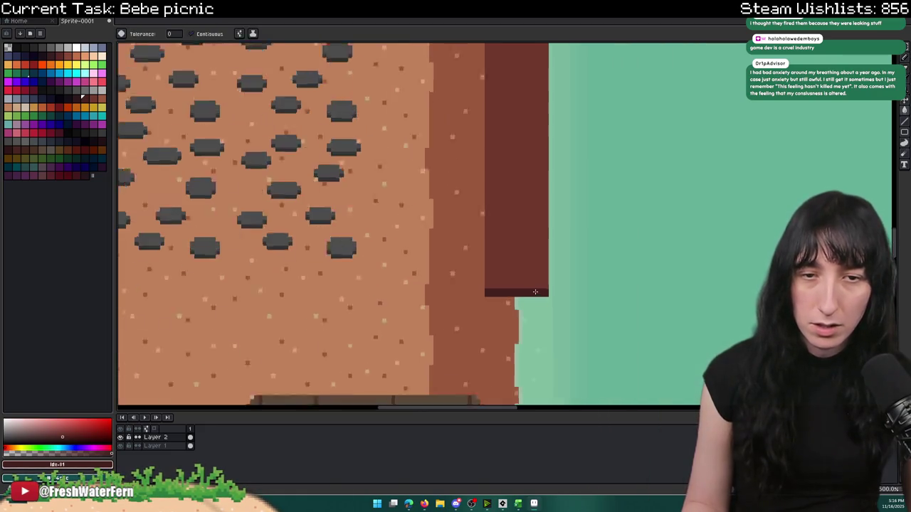
pyautogui.scroll(8, 368, 306)
pyautogui.moveTo(346, 323)
pyautogui.mouseDown()
pyautogui.moveTo(331, 321)
pyautogui.moveTo(563, 322)
pyautogui.mouseUp()
pyautogui.scroll(-9, 533, 324)
pyautogui.hscroll(2, 524, 306)
pyautogui.scroll(3, 515, 291)
pyautogui.scroll(-3, 529, 301)
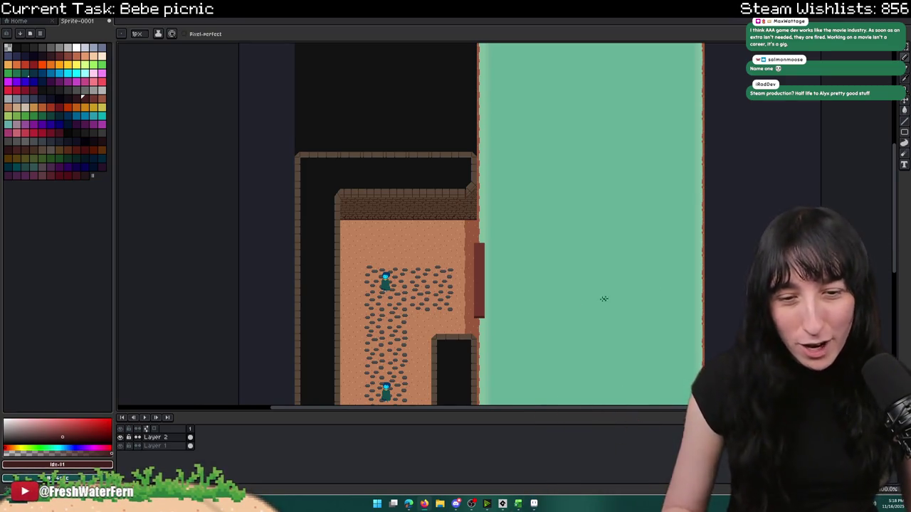
# - Select the red plank with the Rectangular Marquee and place a duplicate just to its right
pyautogui.scroll(1, 455, 281)
pyautogui.scroll(-2, 455, 281)
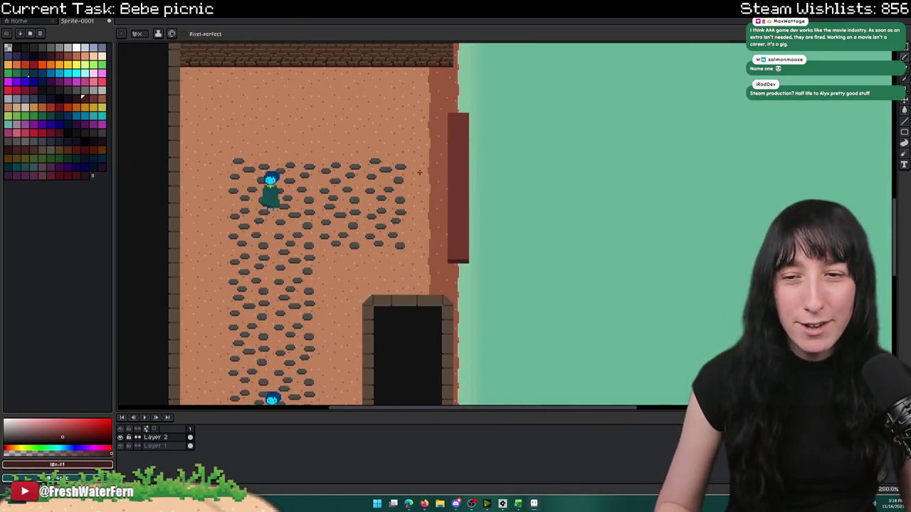
pyautogui.press('m')
pyautogui.scroll(1, 427, 203)
pyautogui.moveTo(348, 81); pyautogui.dragTo(460, 328)
pyautogui.scroll(1, 451, 330)
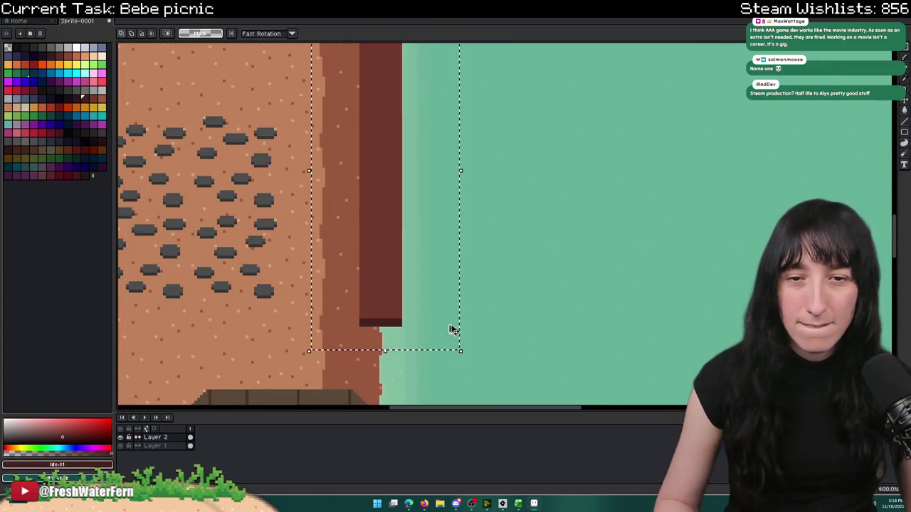
pyautogui.scroll(1, 399, 262)
pyautogui.moveTo(380, 258); pyautogui.dragTo(453, 260)
pyautogui.press('Return')
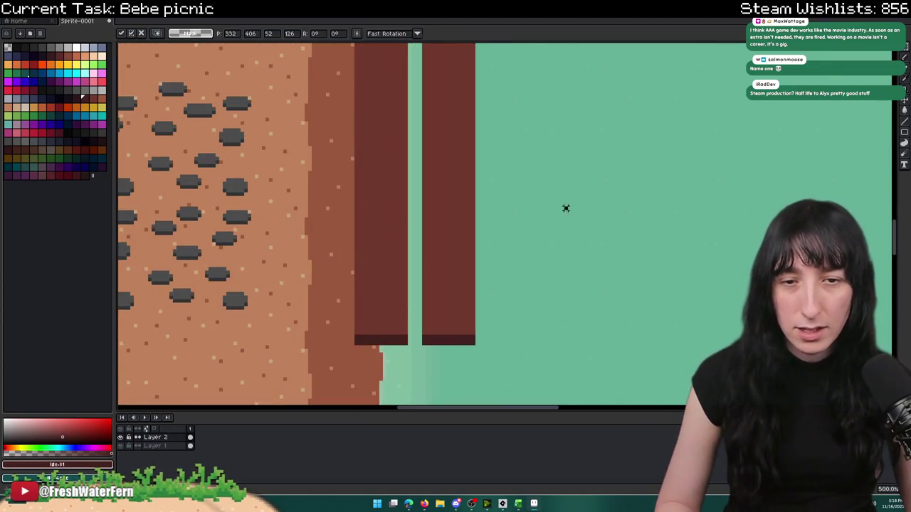
# - Sample the plank's dark bottom-edge colour and pencil a dark bar across the gap
pyautogui.scroll(-2, 565, 206)
pyautogui.scroll(1, 555, 216)
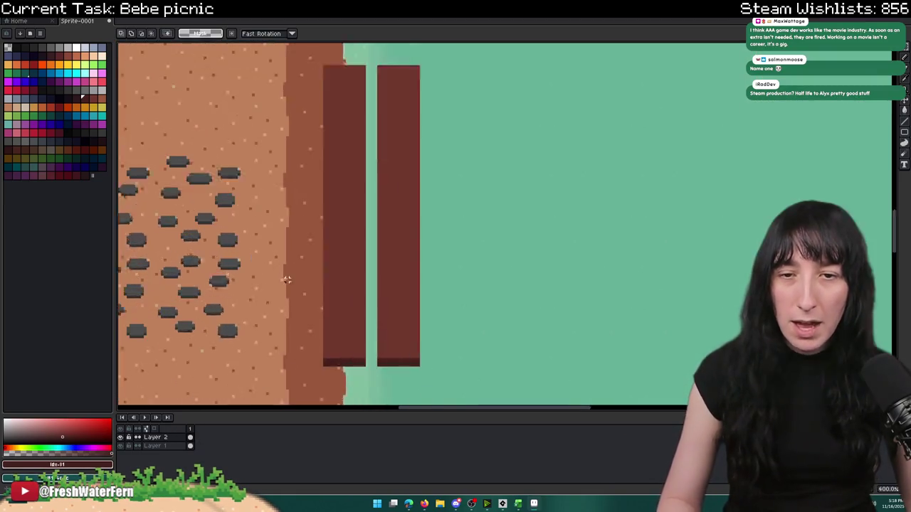
pyautogui.scroll(1, 285, 281)
pyautogui.press('i')
pyautogui.click(375, 383)
pyautogui.scroll(2, 377, 377)
pyautogui.press('b')
pyautogui.moveTo(391, 320)
pyautogui.mouseDown()
pyautogui.moveTo(410, 320)
pyautogui.moveTo(410, 311)
pyautogui.mouseUp()
# - Draw a second dark row across the gap and bucket-fill the space between the rows
pyautogui.press('v')
pyautogui.scroll(-4, 402, 317)
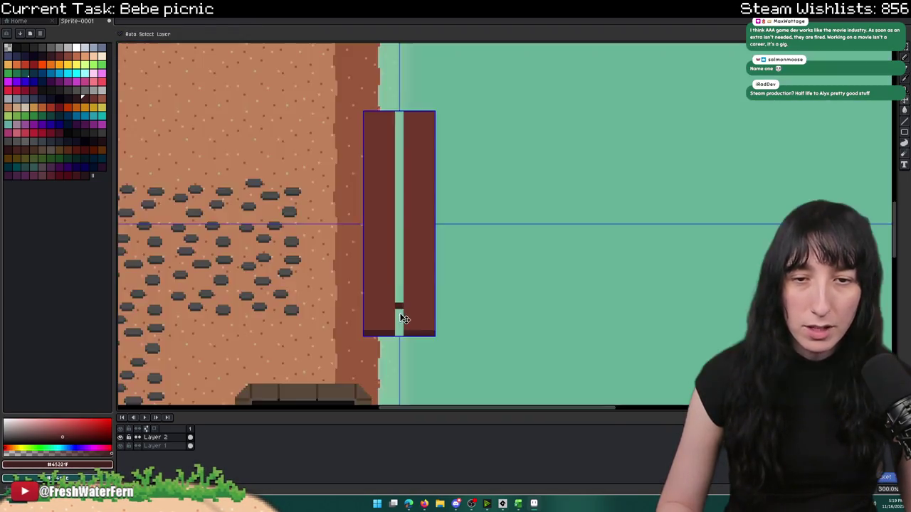
pyautogui.scroll(5, 402, 319)
pyautogui.press('b')
pyautogui.moveTo(396, 317); pyautogui.dragTo(435, 317)
pyautogui.press('g')
pyautogui.click(423, 304)
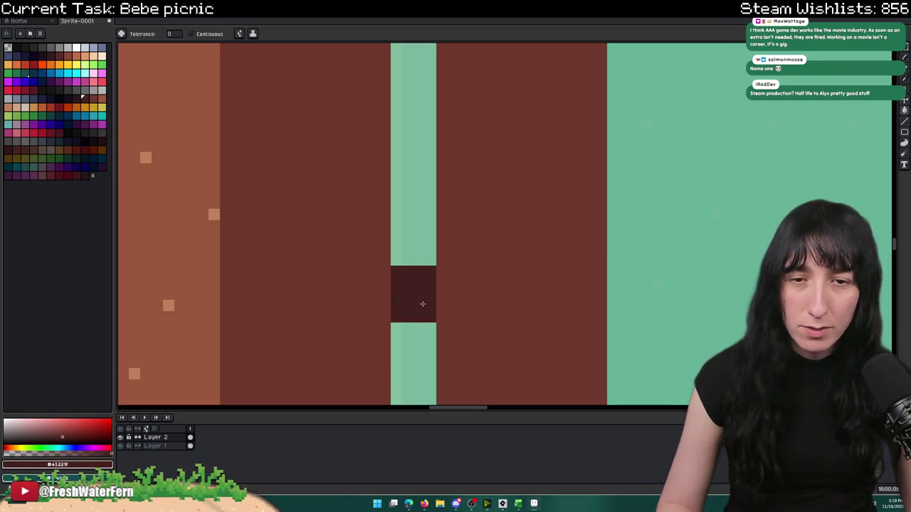
# - Pick a darker red and darken the gap pixels beneath the crosspiece block
pyautogui.click(75, 97)
pyautogui.moveTo(480, 281); pyautogui.dragTo(462, 265)
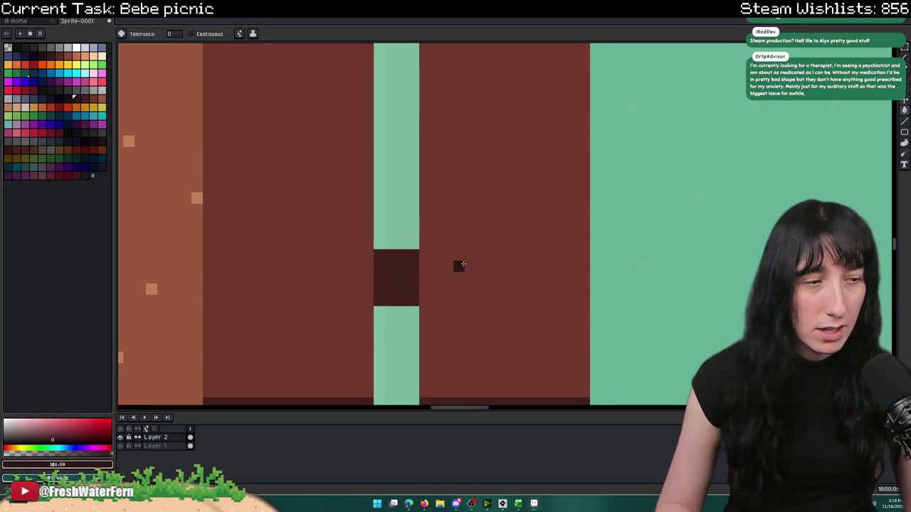
pyautogui.press('b')
pyautogui.scroll(1, 389, 332)
pyautogui.moveTo(373, 293)
pyautogui.mouseDown()
pyautogui.moveTo(416, 306)
pyautogui.moveTo(427, 297)
pyautogui.moveTo(396, 293)
pyautogui.moveTo(432, 309)
pyautogui.mouseUp()
pyautogui.scroll(-5, 435, 309)
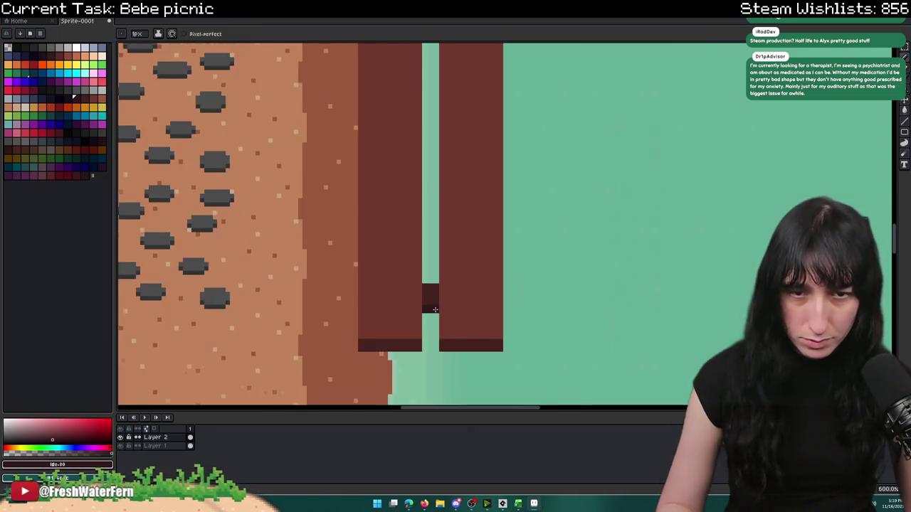
pyautogui.scroll(-1, 435, 309)
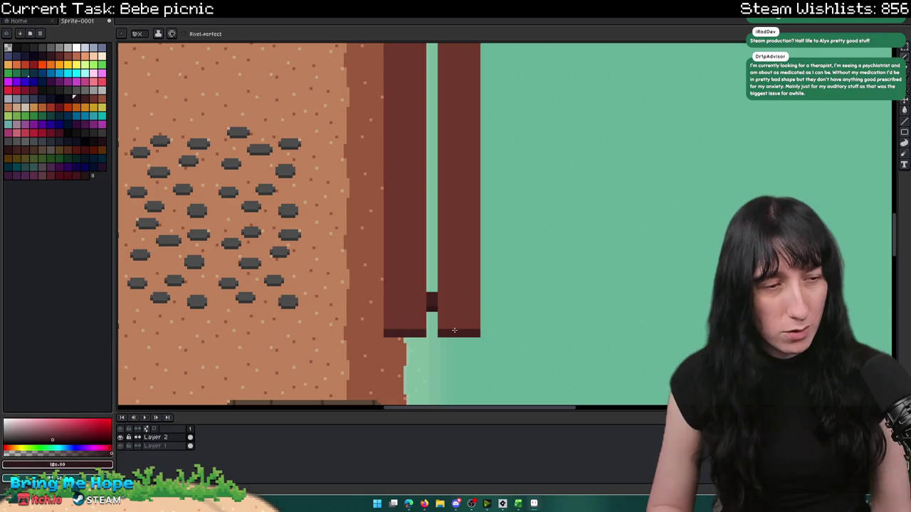
# - Paint the remaining green sliver of the gap dark
pyautogui.scroll(4, 418, 323)
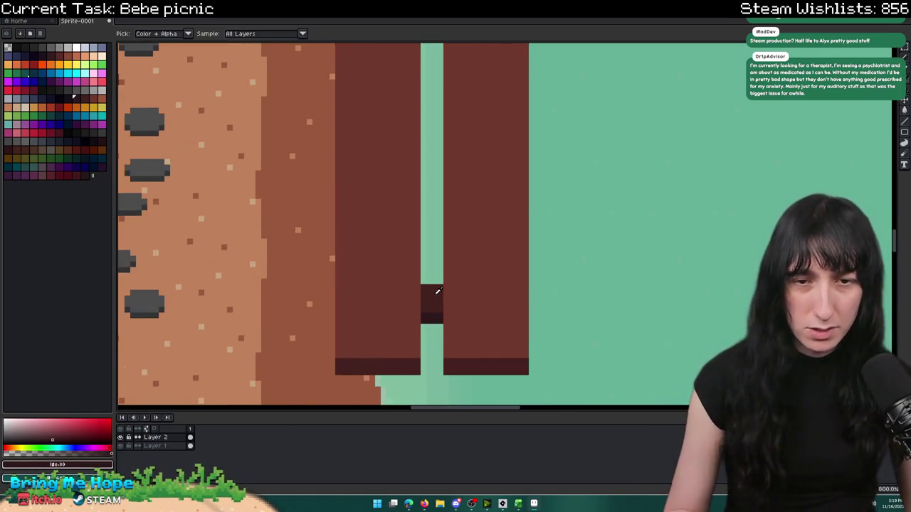
pyautogui.moveTo(441, 253); pyautogui.dragTo(437, 269)
pyautogui.scroll(-5, 437, 269)
# - Select the dark crosspiece and move it toward the top of the gap between planks
pyautogui.press('m')
pyautogui.scroll(3, 439, 278)
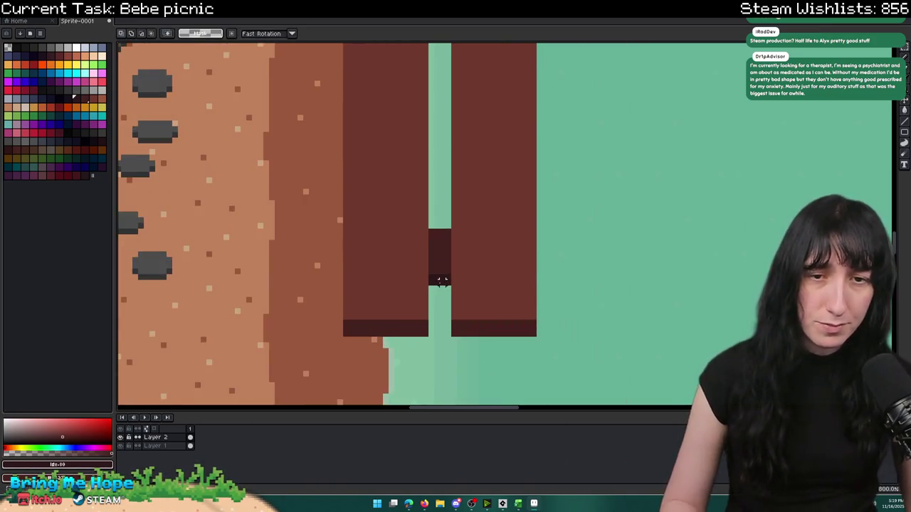
pyautogui.scroll(-4, 441, 280)
pyautogui.scroll(3, 440, 282)
pyautogui.scroll(4, 440, 282)
pyautogui.moveTo(449, 284); pyautogui.dragTo(412, 179)
pyautogui.scroll(-2, 415, 183)
pyautogui.scroll(1, 415, 184)
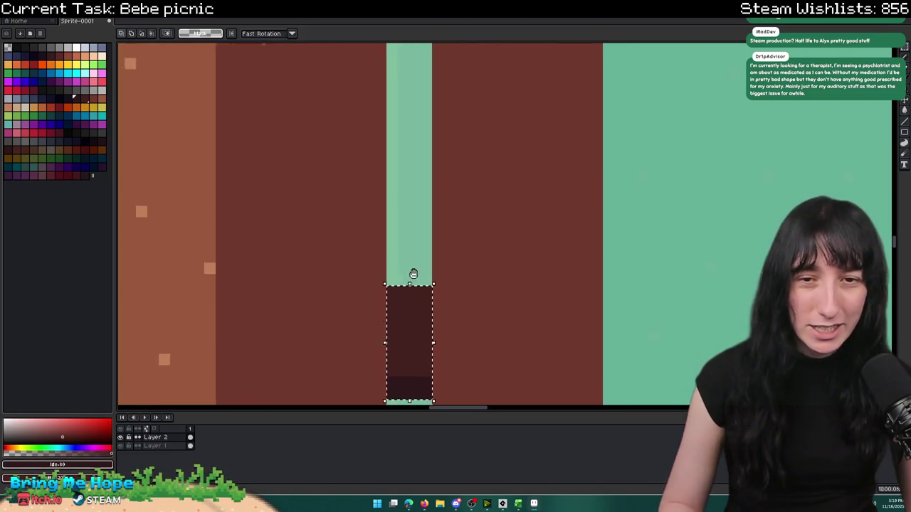
pyautogui.scroll(-3, 413, 275)
pyautogui.scroll(-2, 407, 309)
pyautogui.moveTo(408, 345)
pyautogui.mouseDown()
pyautogui.moveTo(417, 357)
pyautogui.moveTo(421, 190)
pyautogui.moveTo(504, 335)
pyautogui.mouseUp()
pyautogui.scroll(2, 406, 346)
pyautogui.scroll(-2, 407, 349)
pyautogui.press('Return')
# - Select the other dark block and nudge it down near the planks' lower ends
pyautogui.scroll(3, 431, 192)
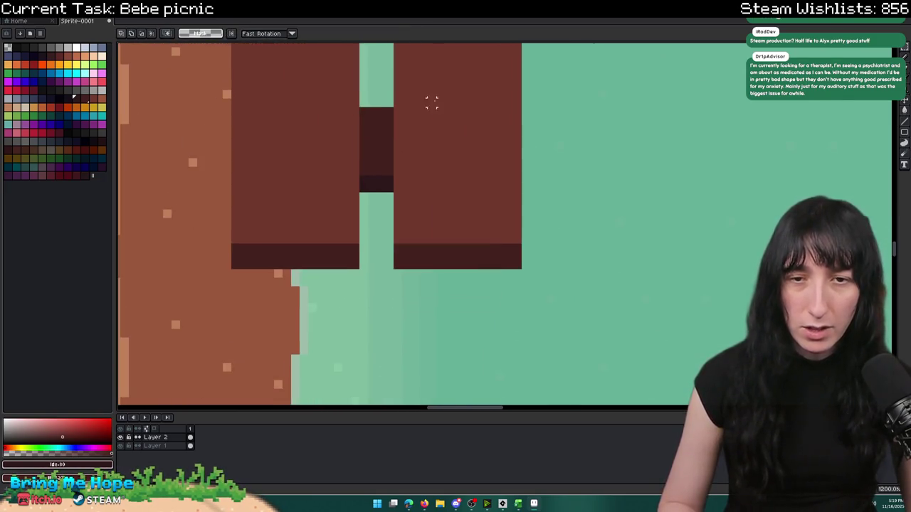
pyautogui.moveTo(372, 179)
pyautogui.mouseDown()
pyautogui.moveTo(377, 244)
pyautogui.moveTo(396, 269)
pyautogui.mouseUp()
pyautogui.scroll(-2, 427, 254)
pyautogui.scroll(-2, 443, 191)
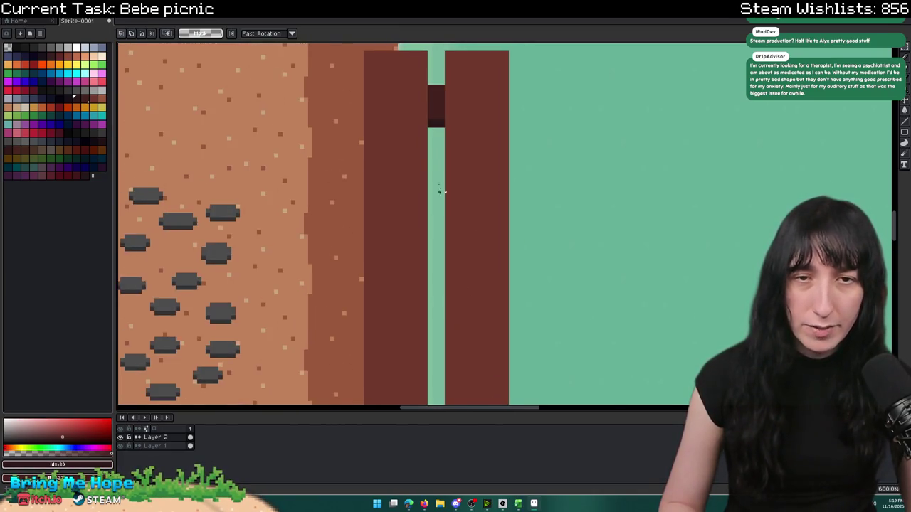
pyautogui.scroll(1, 429, 45)
pyautogui.scroll(1, 430, 45)
pyautogui.moveTo(433, 54)
pyautogui.mouseDown()
pyautogui.moveTo(472, 138)
pyautogui.moveTo(466, 175)
pyautogui.mouseUp()
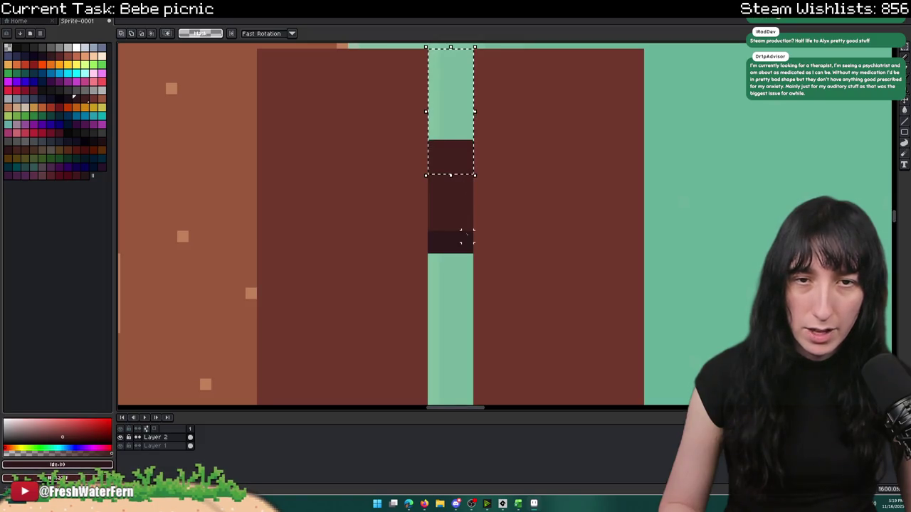
pyautogui.moveTo(462, 242); pyautogui.dragTo(429, 142)
pyautogui.press('Down')
pyautogui.press('Down')
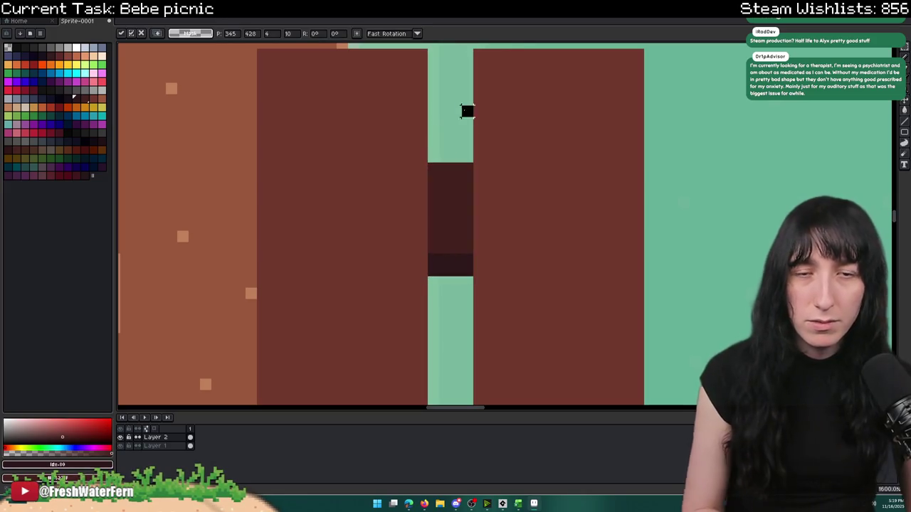
pyautogui.moveTo(466, 50)
pyautogui.mouseDown()
pyautogui.moveTo(427, 164)
pyautogui.moveTo(428, 287)
pyautogui.mouseUp()
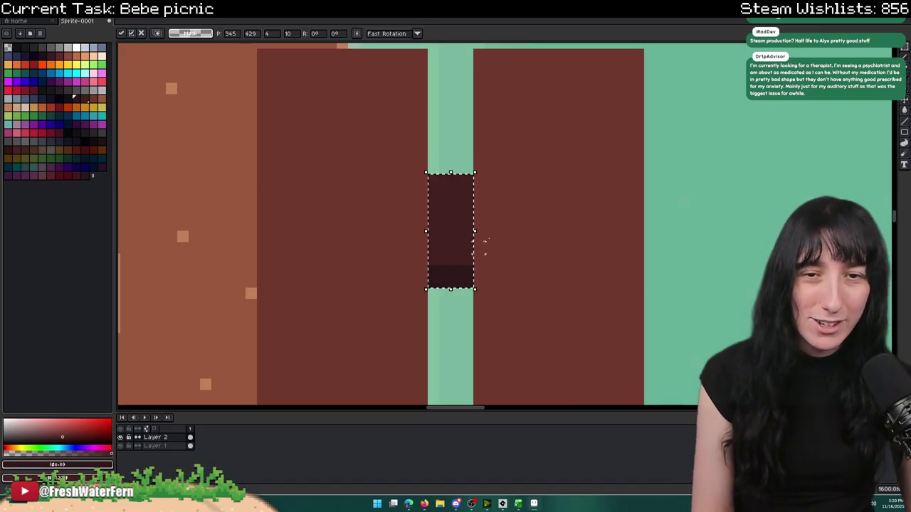
pyautogui.scroll(-4, 543, 199)
pyautogui.scroll(-3, 543, 198)
pyautogui.scroll(1, 508, 150)
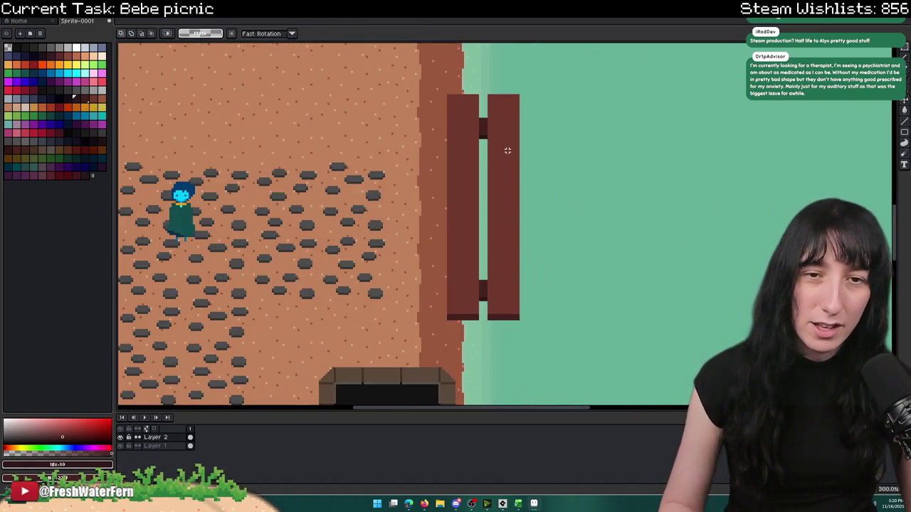
# - Select the right bench plank, deselect, and pan the view over the floor and character
pyautogui.scroll(-2, 507, 151)
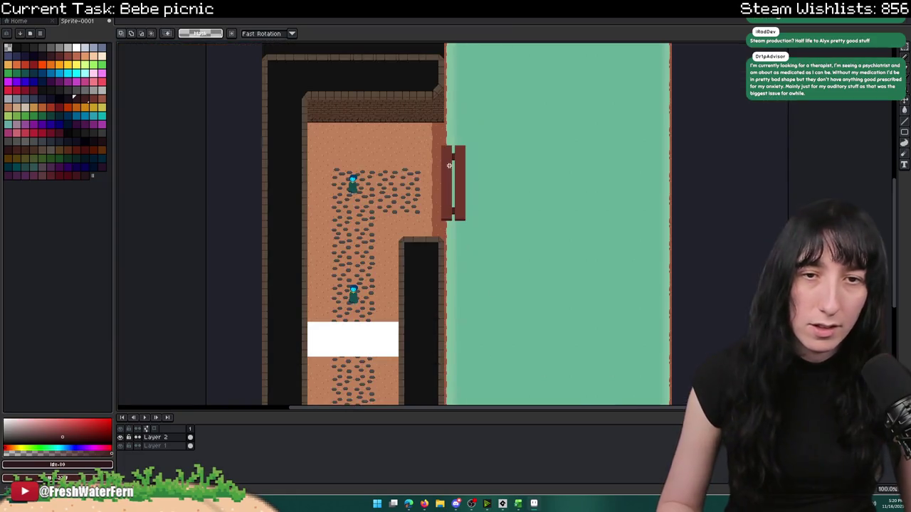
pyautogui.scroll(1, 462, 152)
pyautogui.scroll(1, 456, 200)
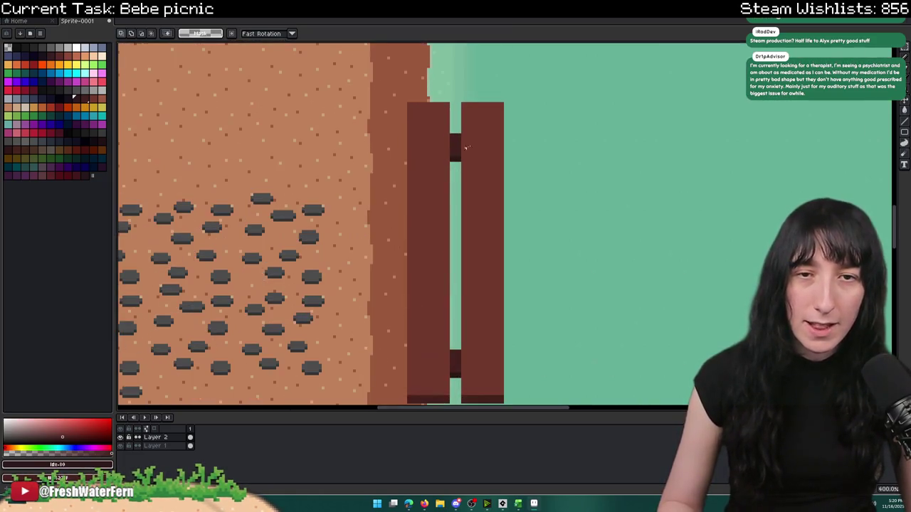
pyautogui.scroll(-1, 399, 143)
pyautogui.scroll(1, 383, 83)
pyautogui.scroll(2, 383, 86)
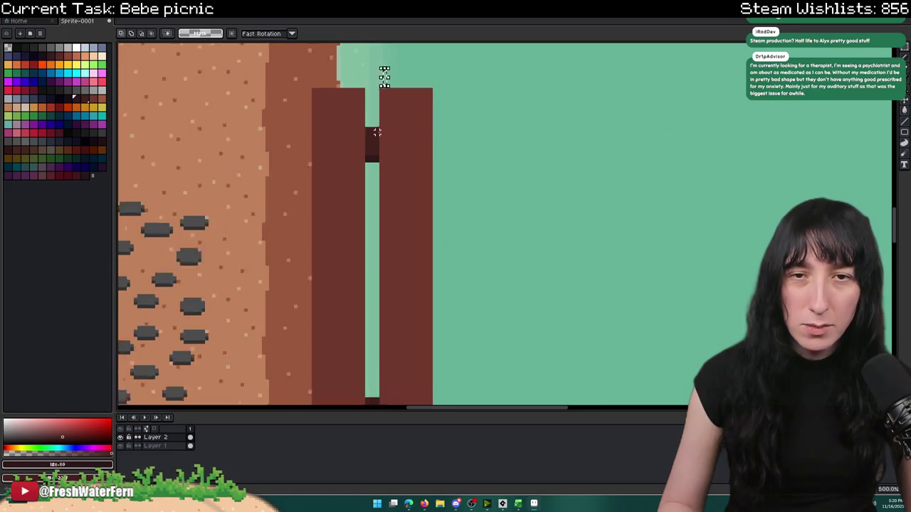
pyautogui.moveTo(381, 75); pyautogui.dragTo(460, 329)
pyautogui.scroll(-2, 448, 285)
pyautogui.scroll(1, 459, 322)
pyautogui.click(473, 273)
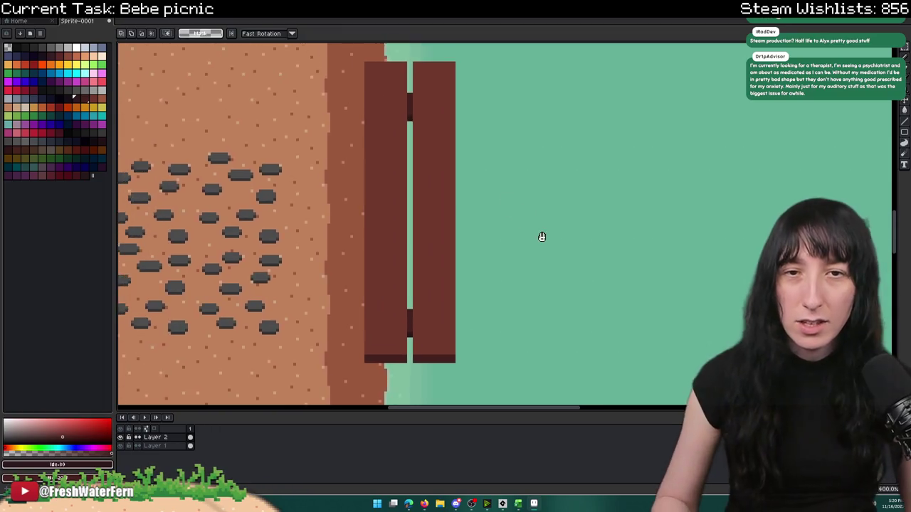
pyautogui.scroll(-1, 522, 213)
pyautogui.scroll(1, 460, 130)
pyautogui.moveTo(459, 130); pyautogui.dragTo(603, 114)
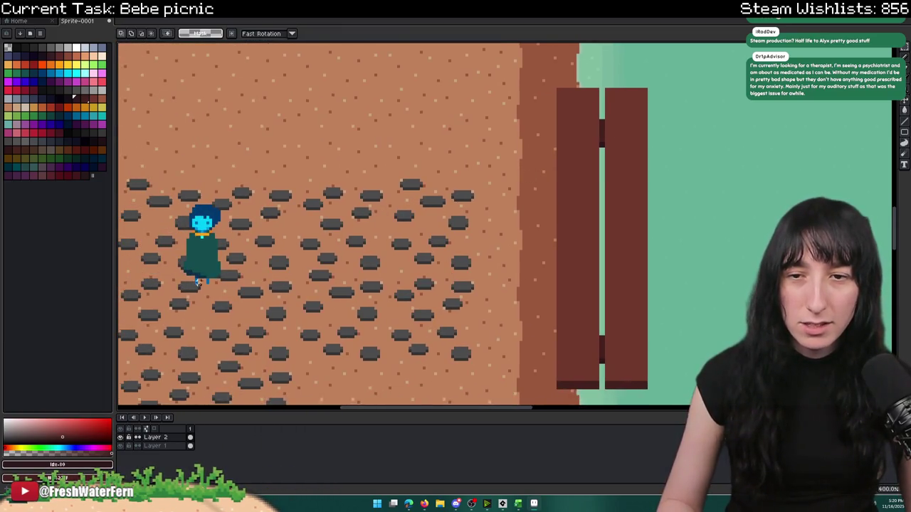
pyautogui.hscroll(3, 320, 214)
pyautogui.scroll(1, 461, 120)
pyautogui.scroll(-1, 441, 142)
pyautogui.scroll(-1, 417, 166)
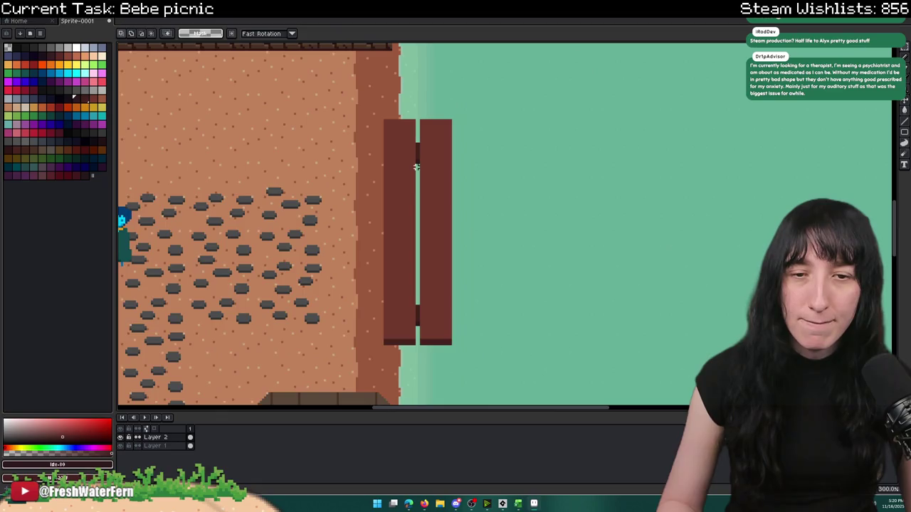
pyautogui.scroll(2, 417, 167)
# - Eyedrop the bench's dark red #70292d and switch to the 1px Pencil
pyautogui.press('i')
pyautogui.click(405, 240)
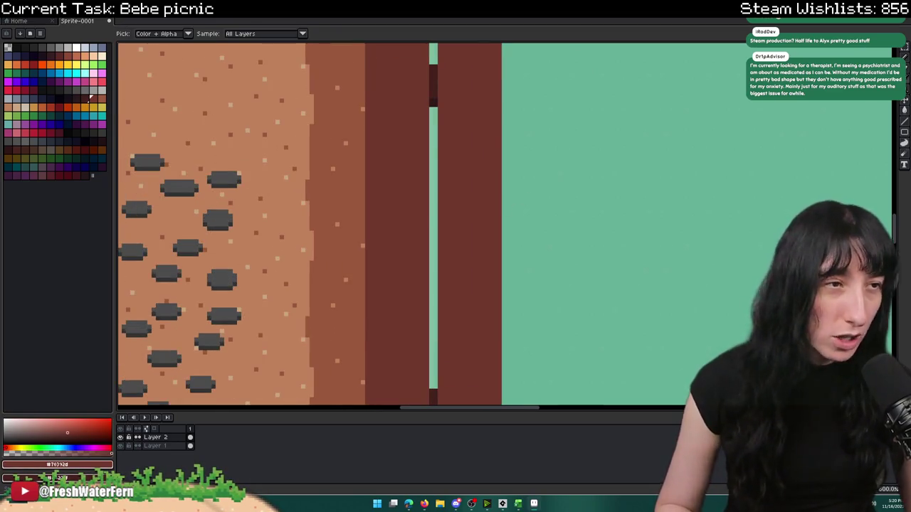
pyautogui.moveTo(419, 287); pyautogui.dragTo(391, 274)
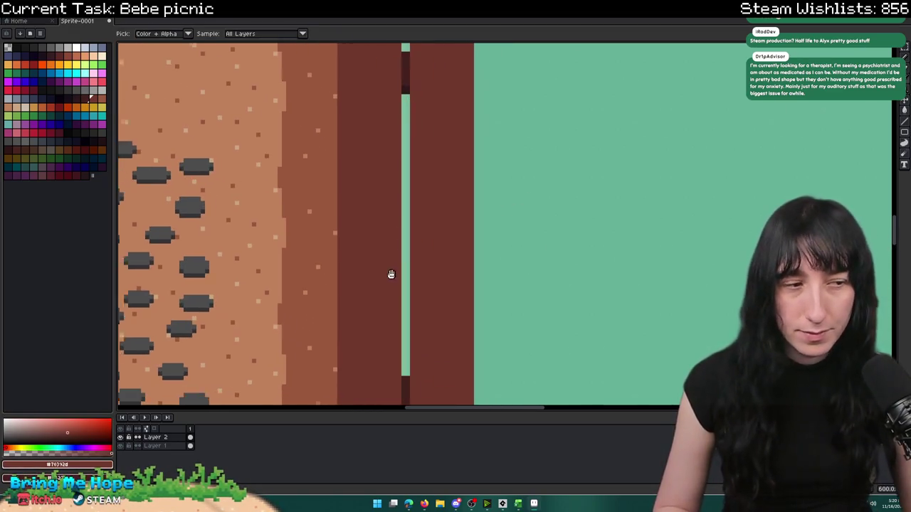
pyautogui.press('b')
pyautogui.scroll(2, 384, 140)
pyautogui.scroll(2, 203, 115)
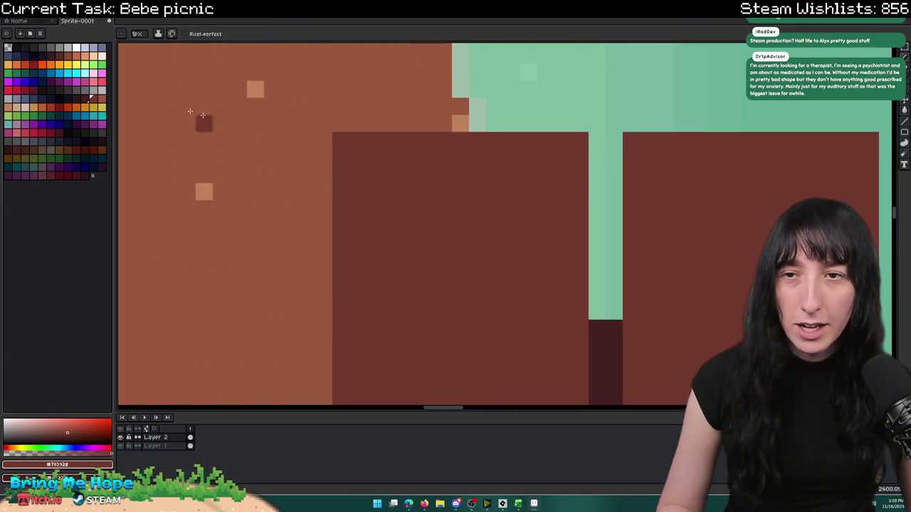
# - Chip the plank's top-left corner pixel and sample the sand's brown colour
pyautogui.click(102, 98)
pyautogui.click(370, 138)
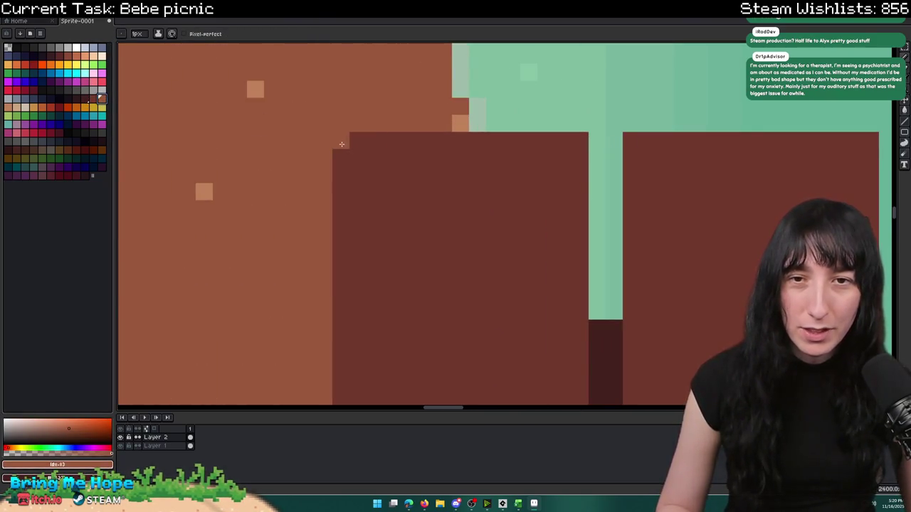
pyautogui.scroll(-4, 352, 241)
pyautogui.press('i')
pyautogui.click(259, 111)
pyautogui.press('b')
# - Pan and zoom along the planks' inner edges to inspect the notched, weathered gap
pyautogui.scroll(2, 343, 247)
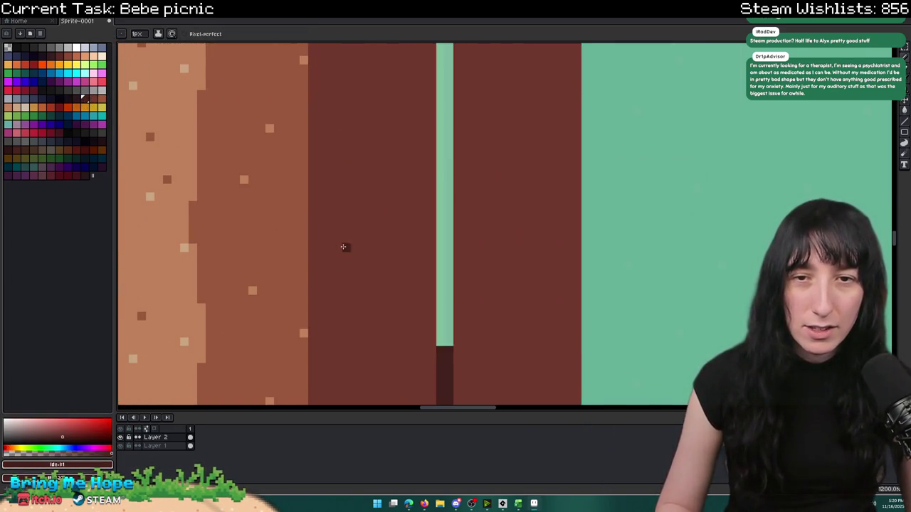
pyautogui.scroll(-5, 314, 203)
pyautogui.scroll(4, 356, 139)
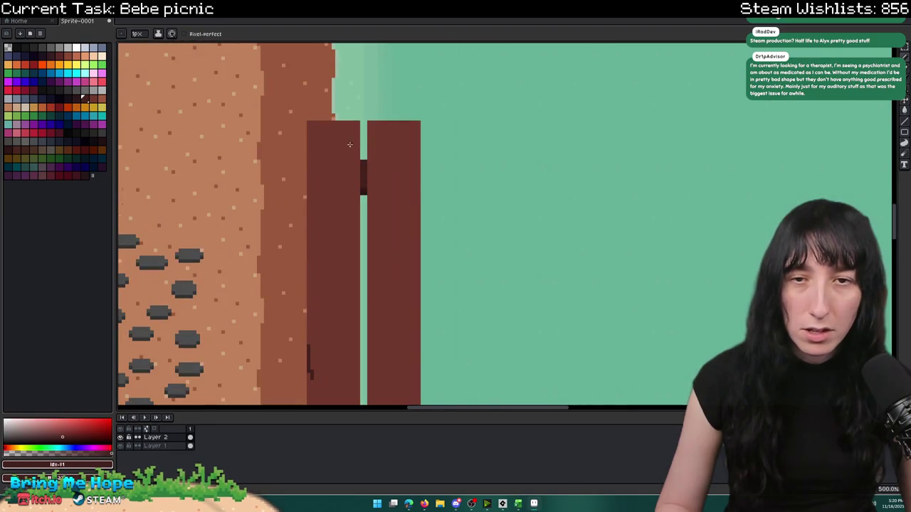
pyautogui.scroll(-5, 359, 306)
pyautogui.scroll(1, 331, 366)
pyautogui.press('v')
pyautogui.press('b')
pyautogui.scroll(2, 341, 395)
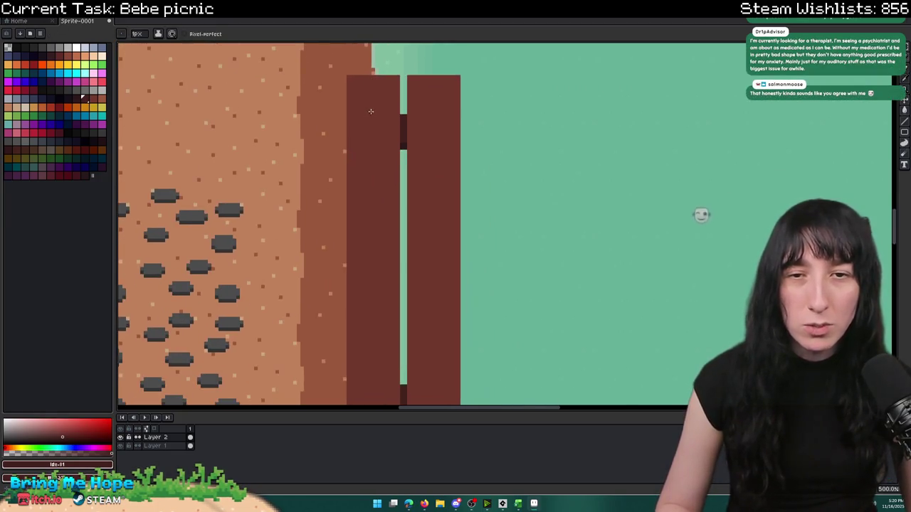
pyautogui.moveTo(348, 115); pyautogui.dragTo(335, 54)
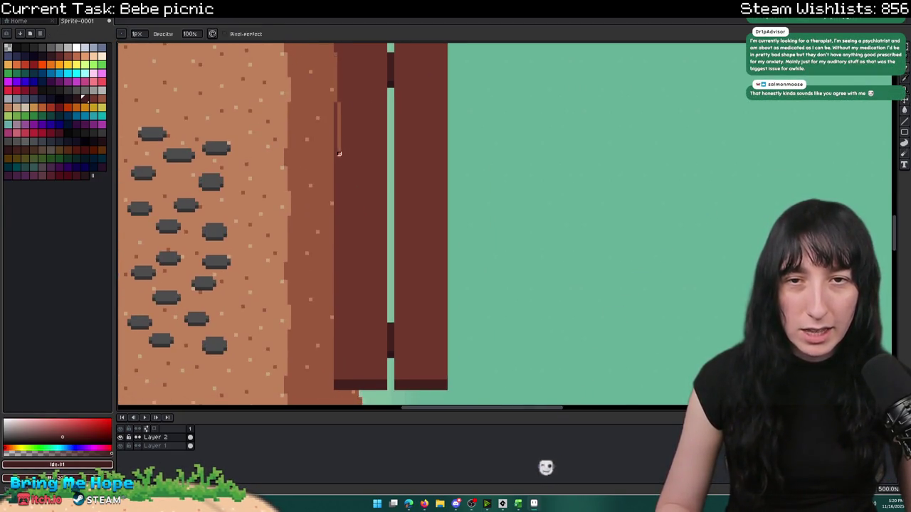
pyautogui.scroll(2, 385, 207)
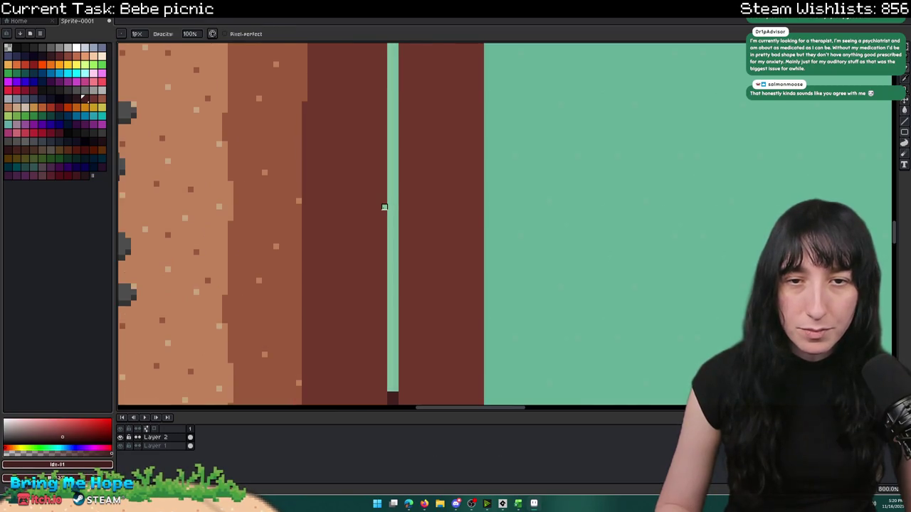
pyautogui.scroll(-4, 384, 230)
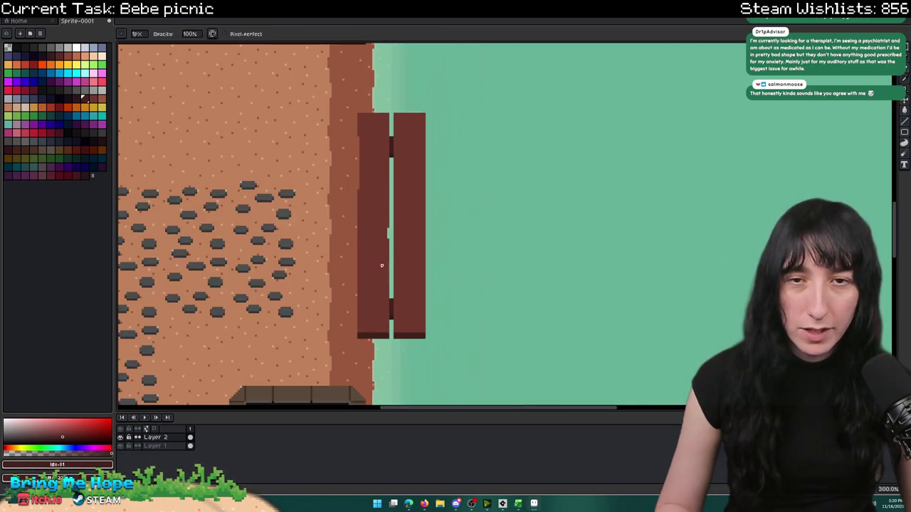
pyautogui.scroll(3, 349, 279)
pyautogui.moveTo(328, 257); pyautogui.dragTo(310, 219)
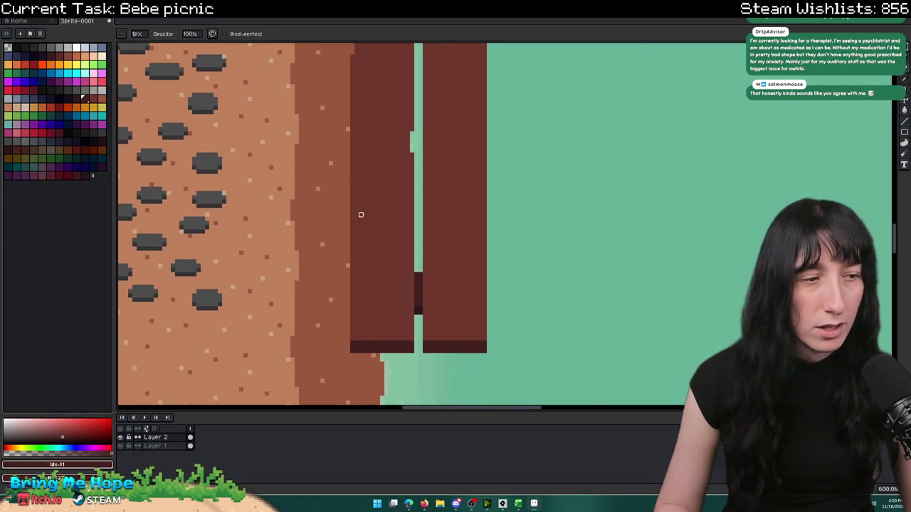
pyautogui.scroll(1, 361, 257)
pyautogui.moveTo(360, 256)
pyautogui.mouseDown()
pyautogui.moveTo(365, 177)
pyautogui.moveTo(354, 158)
pyautogui.moveTo(346, 217)
pyautogui.mouseUp()
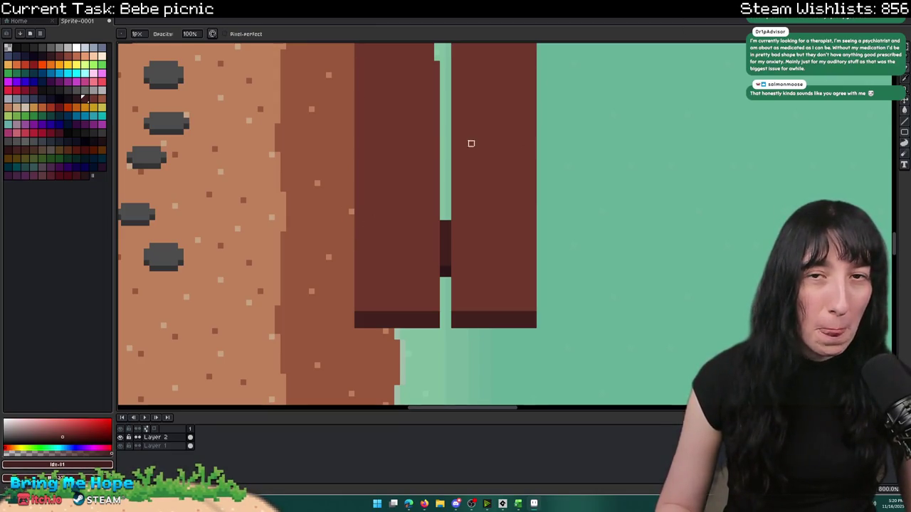
pyautogui.scroll(3, 405, 154)
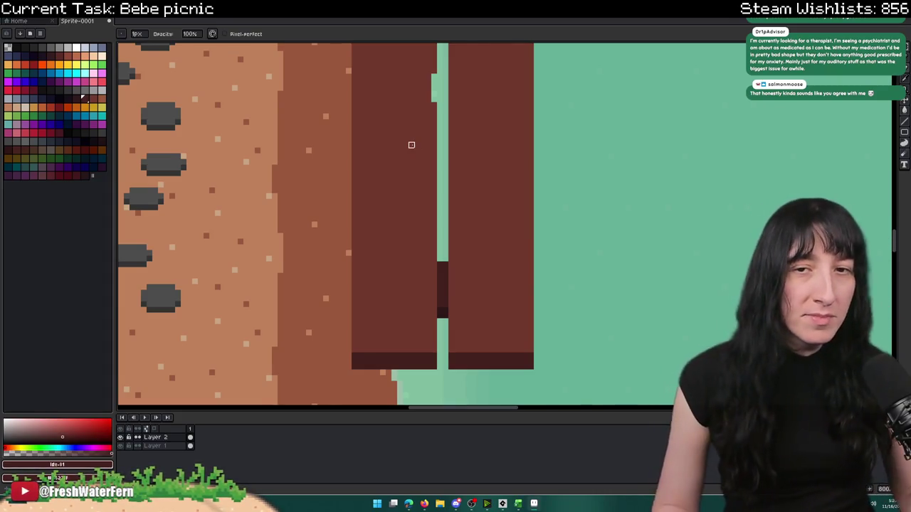
pyautogui.scroll(1, 370, 235)
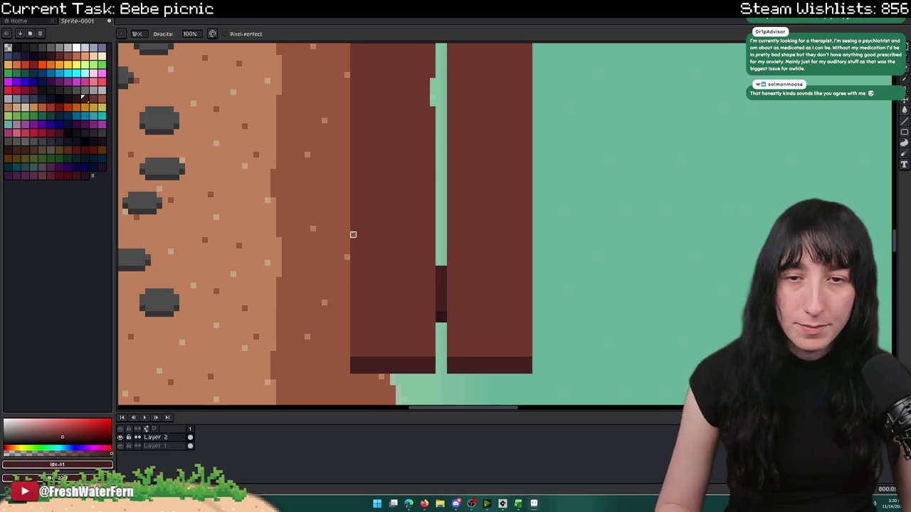
pyautogui.scroll(-3, 353, 189)
pyautogui.scroll(2, 348, 187)
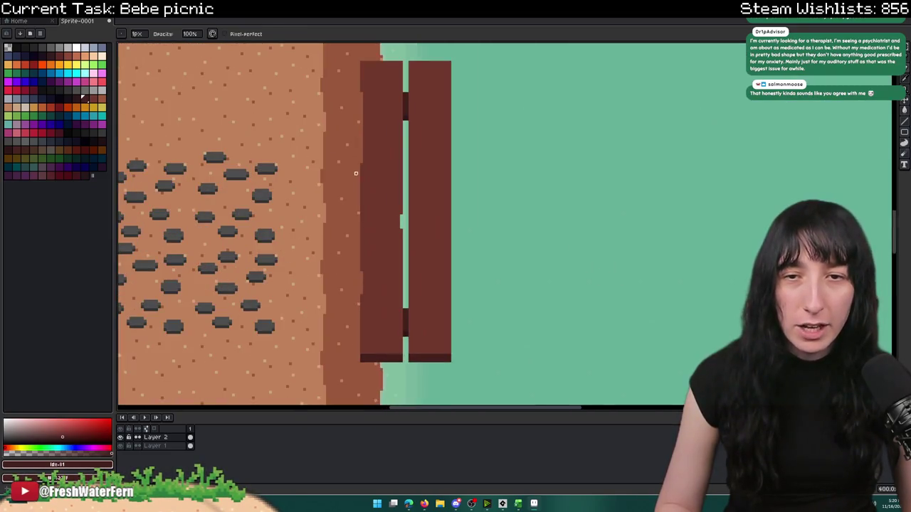
pyautogui.scroll(4, 368, 258)
pyautogui.scroll(-5, 353, 304)
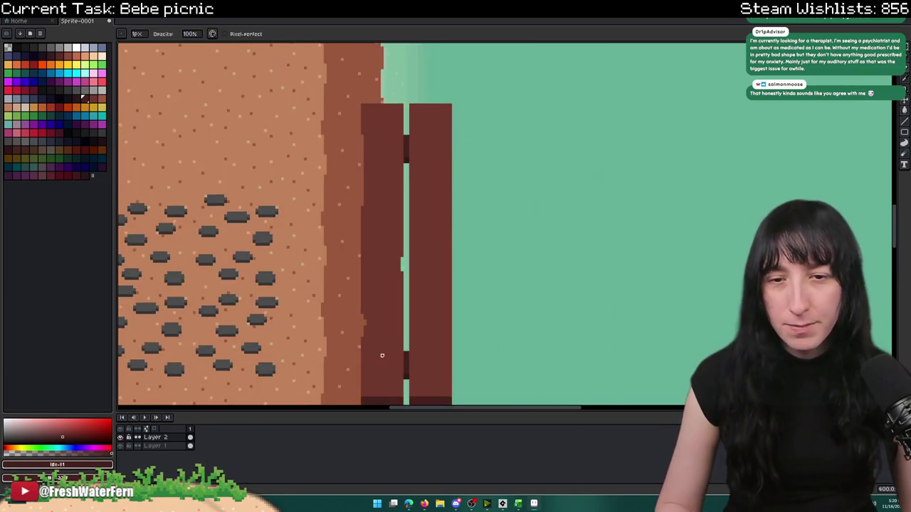
pyautogui.scroll(3, 387, 332)
pyautogui.scroll(2, 404, 172)
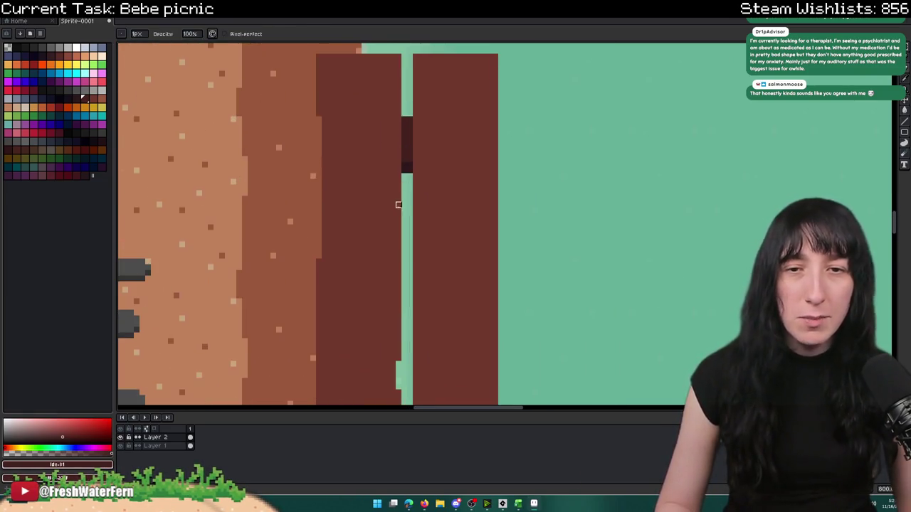
pyautogui.scroll(2, 399, 228)
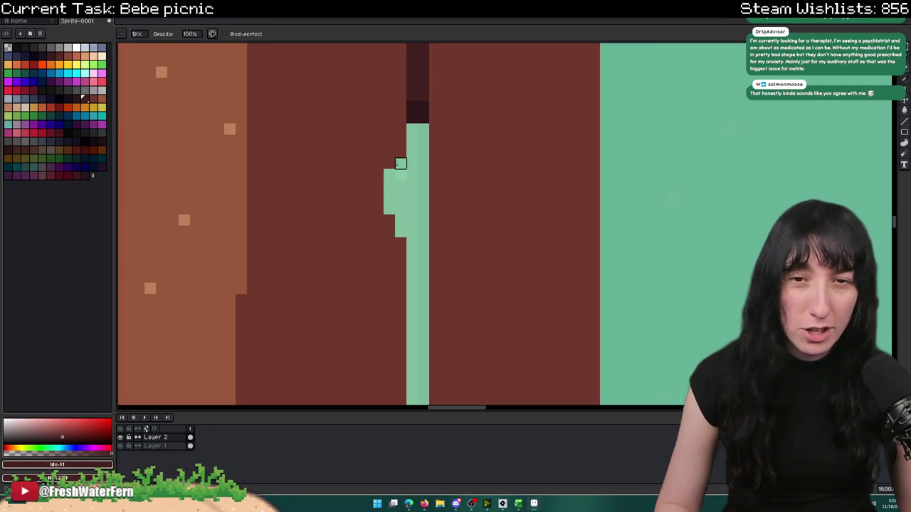
pyautogui.scroll(-6, 401, 164)
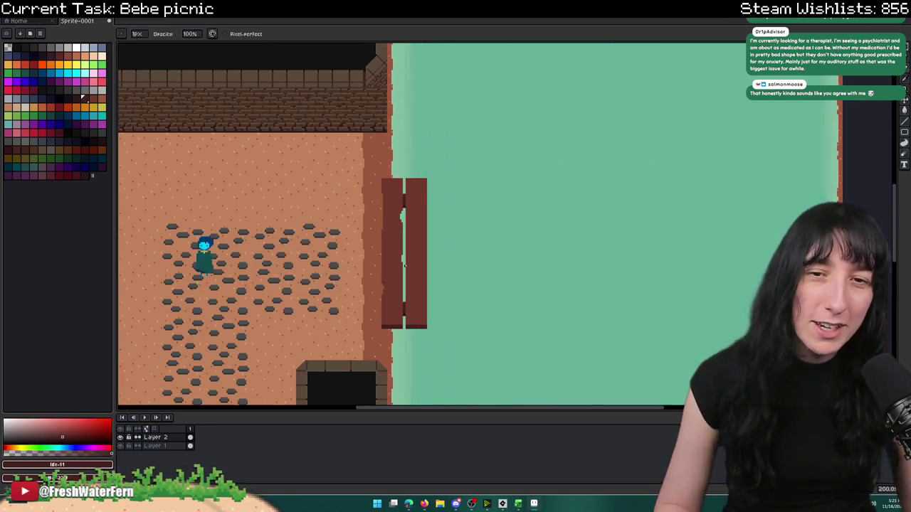
# - Extend light-green chips down the plank gap and along the right plank's edge, undoing an oversized chip
pyautogui.scroll(7, 404, 264)
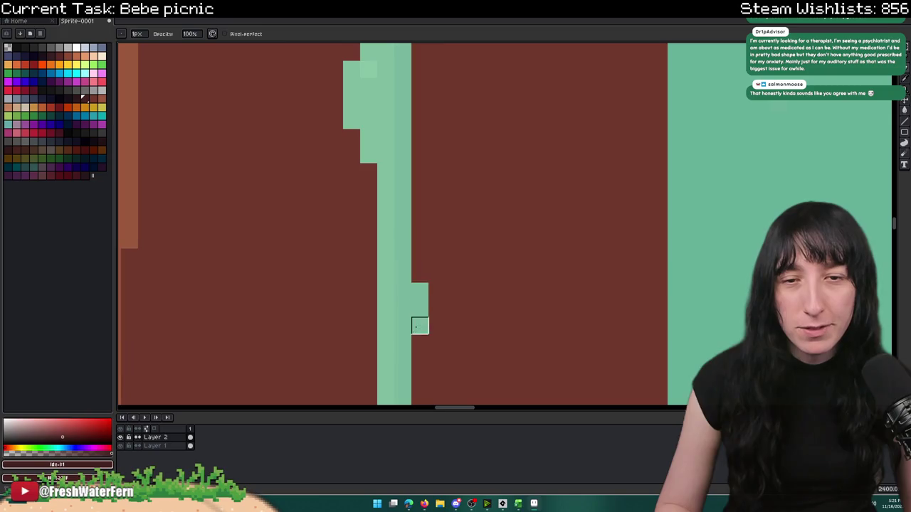
pyautogui.moveTo(420, 326); pyautogui.dragTo(420, 361)
pyautogui.scroll(-2, 407, 213)
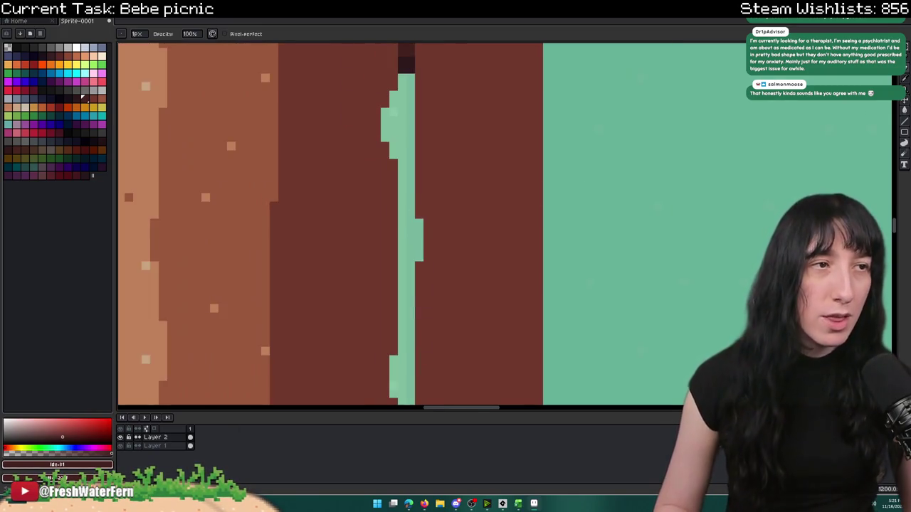
pyautogui.scroll(-2, 480, 189)
pyautogui.scroll(-1, 479, 189)
pyautogui.scroll(5, 466, 213)
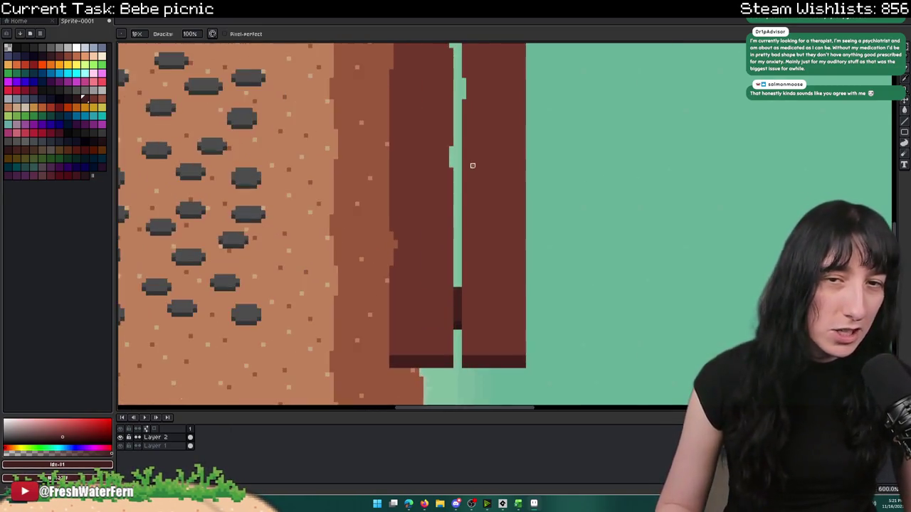
pyautogui.moveTo(470, 278); pyautogui.dragTo(493, 233)
pyautogui.hotkey('ctrl', 'z')
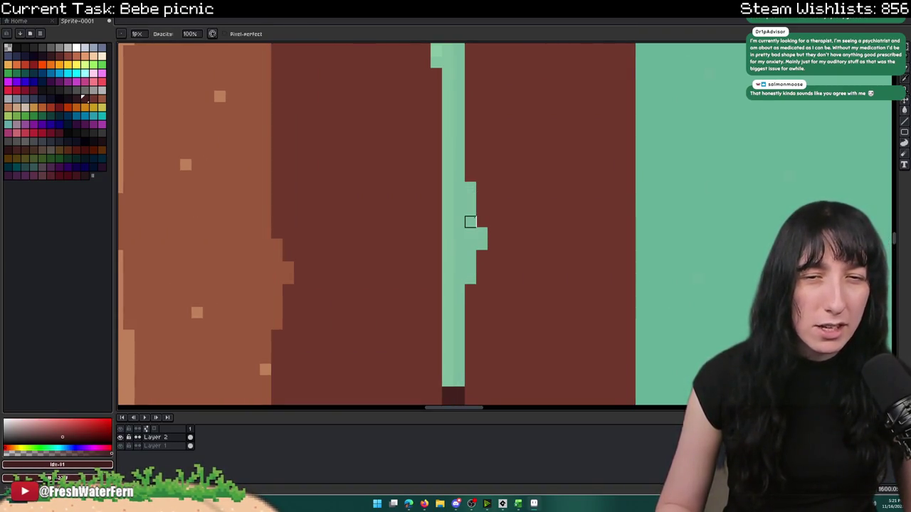
# - Zoom in and out repeatedly to review the chipped plank edges
pyautogui.scroll(-4, 473, 224)
pyautogui.scroll(2, 490, 225)
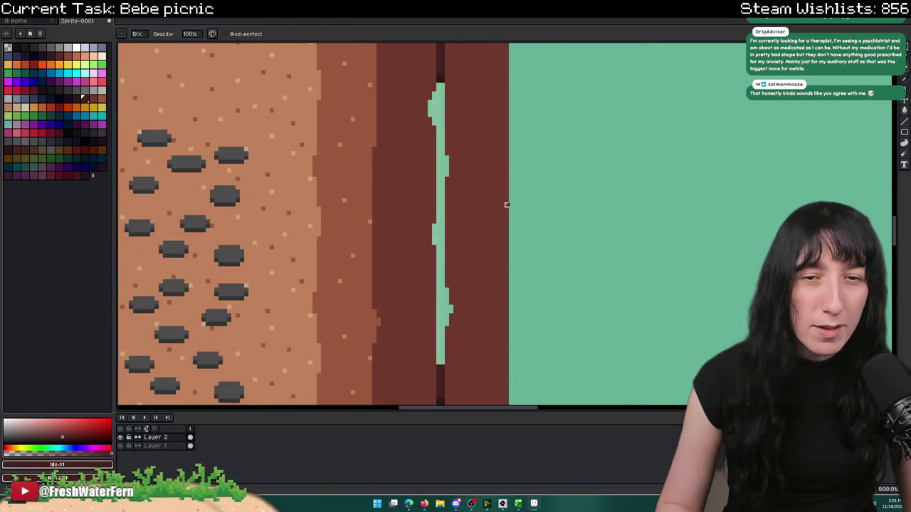
pyautogui.scroll(-3, 507, 188)
pyautogui.scroll(4, 507, 110)
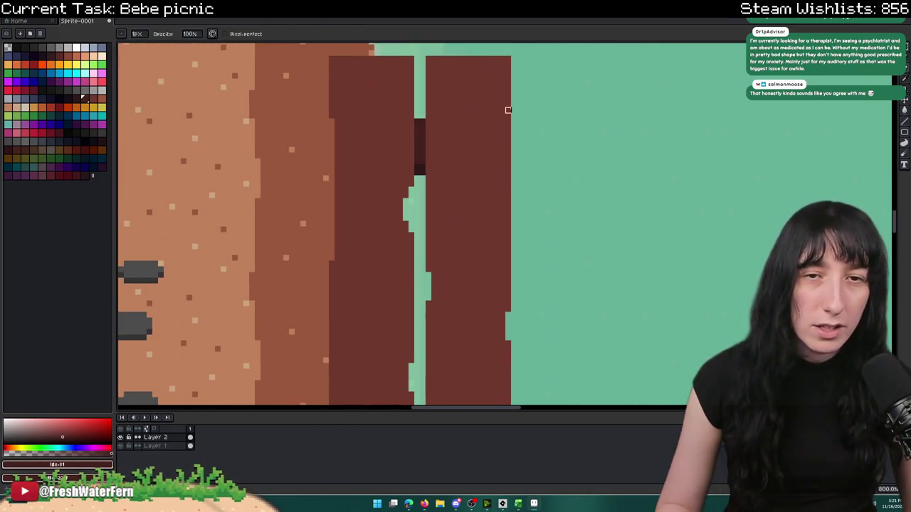
pyautogui.scroll(2, 508, 97)
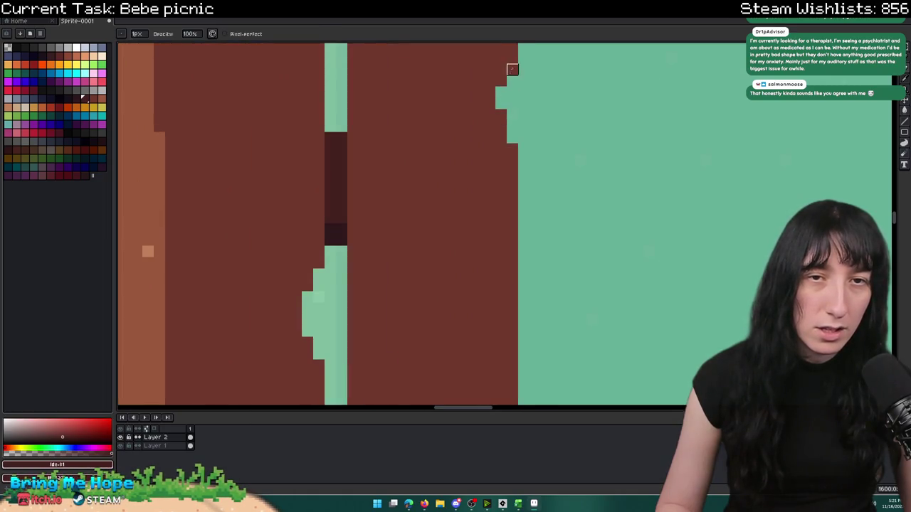
pyautogui.scroll(-3, 524, 147)
pyautogui.scroll(2, 520, 113)
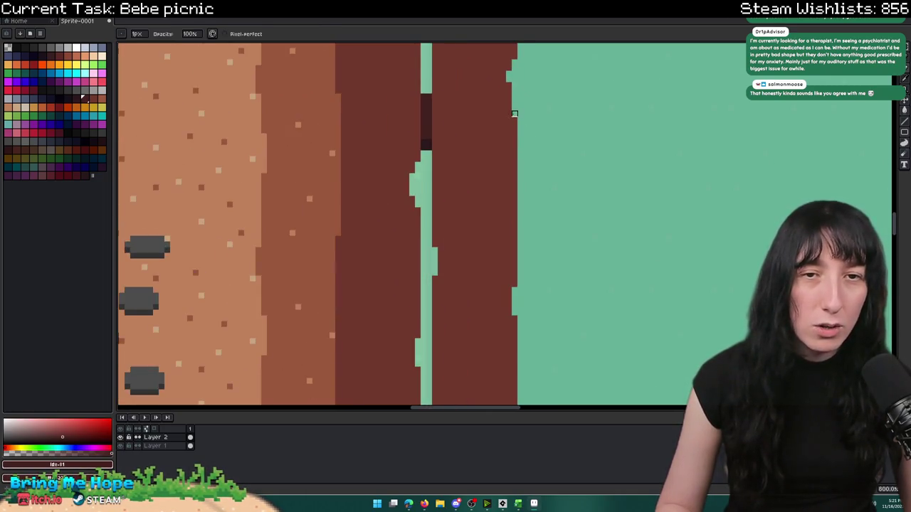
pyautogui.scroll(-3, 514, 113)
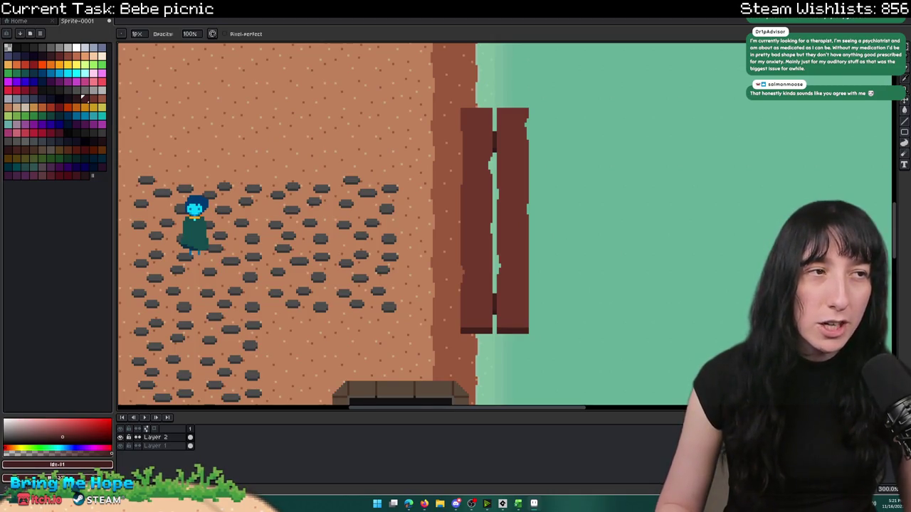
pyautogui.scroll(7, 489, 111)
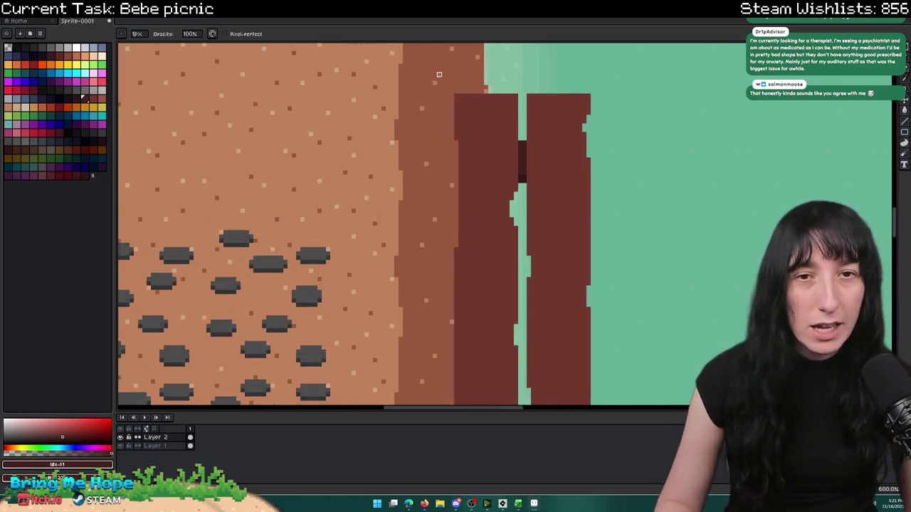
pyautogui.scroll(-3, 464, 141)
pyautogui.scroll(-3, 464, 141)
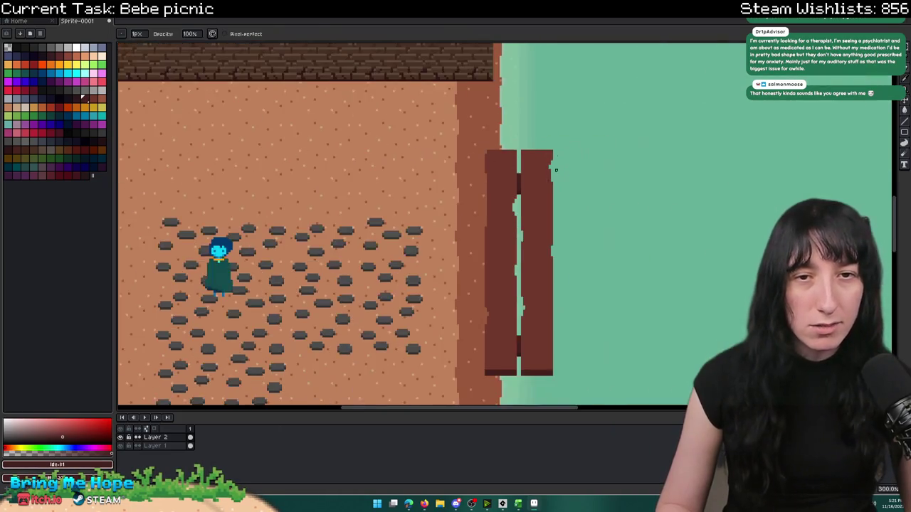
pyautogui.scroll(6, 548, 167)
pyautogui.scroll(-6, 509, 177)
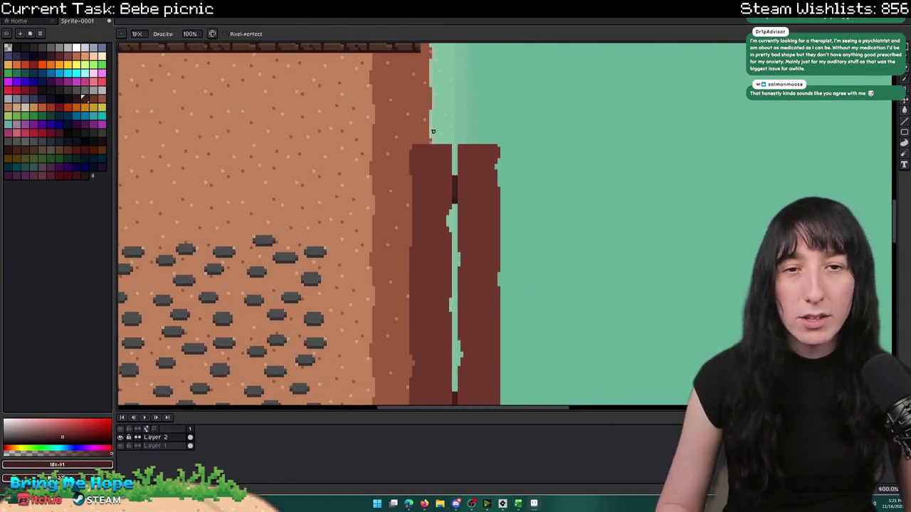
pyautogui.scroll(5, 498, 167)
pyautogui.scroll(-5, 440, 171)
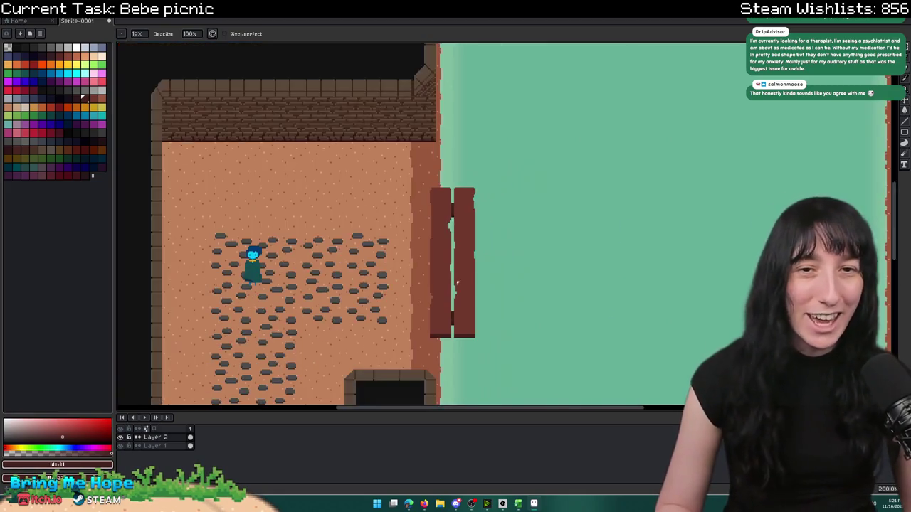
pyautogui.scroll(4, 461, 317)
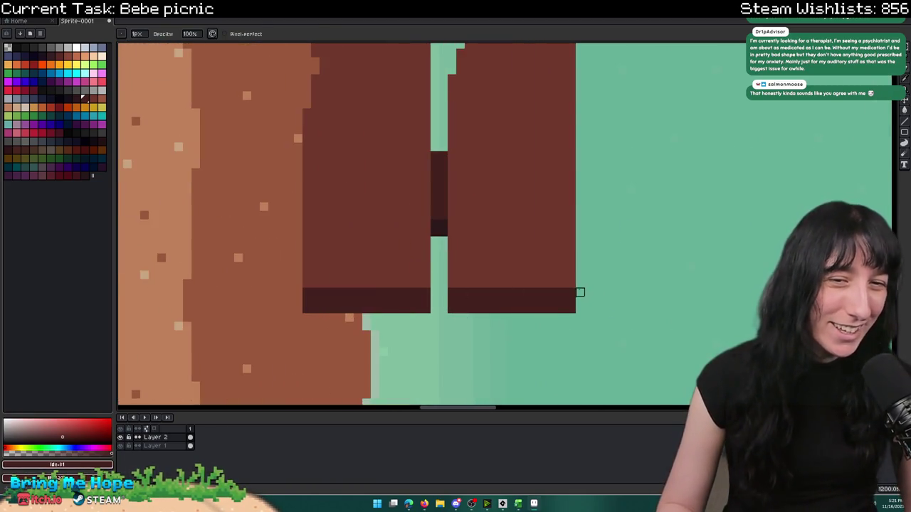
pyautogui.scroll(-5, 529, 309)
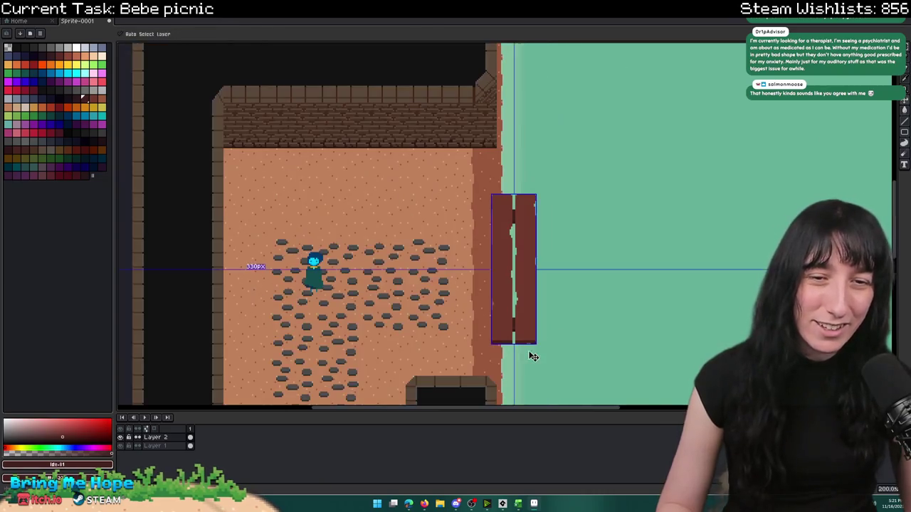
# - Sample the dark plank brown and zoom in on the planks' bottom ends
pyautogui.scroll(6, 533, 352)
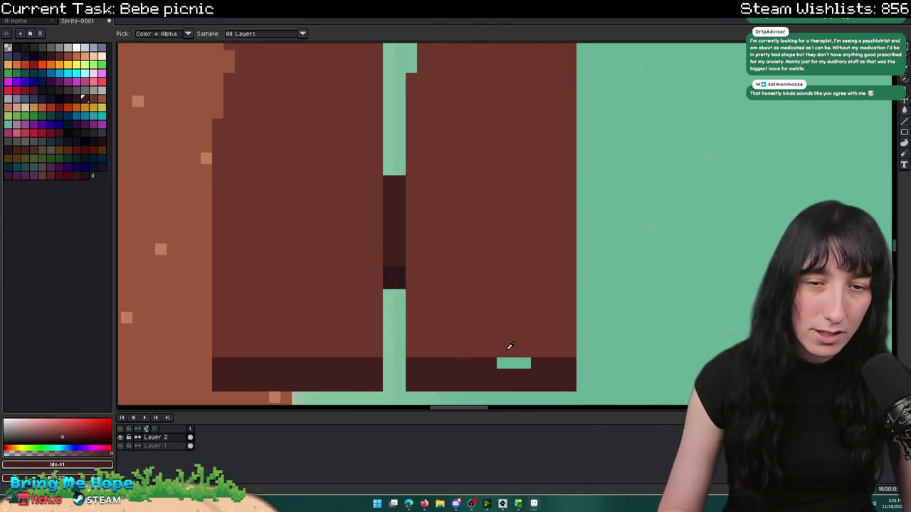
pyautogui.keyDown('alt'); pyautogui.click(511, 360); pyautogui.keyUp('alt')
pyautogui.scroll(-5, 537, 374)
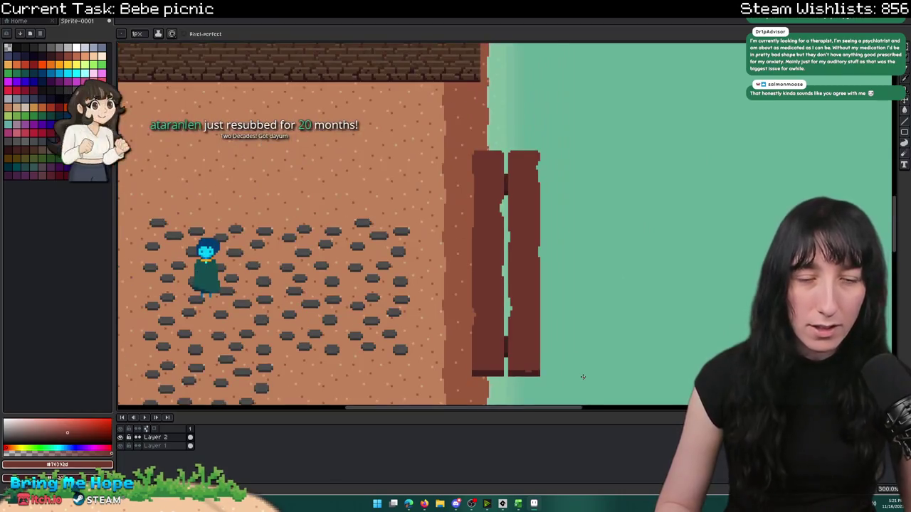
pyautogui.moveTo(587, 126); pyautogui.dragTo(520, 36)
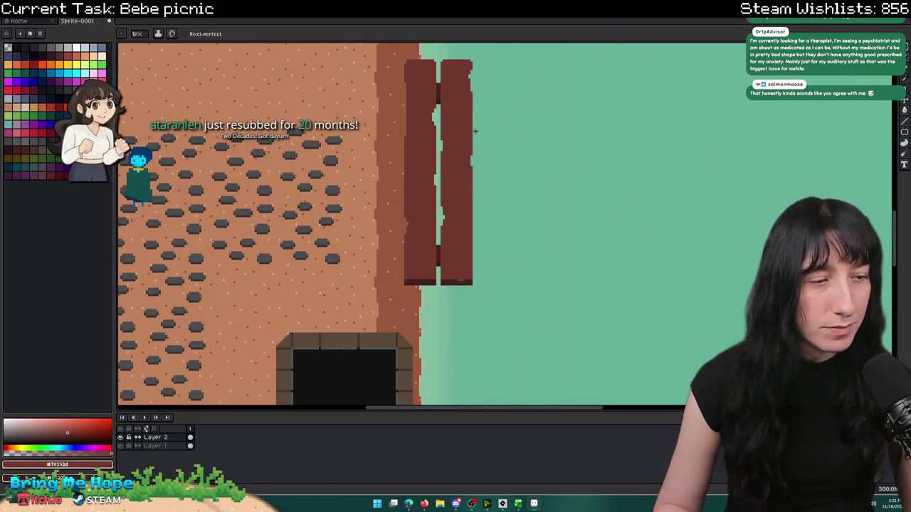
pyautogui.scroll(3, 336, 230)
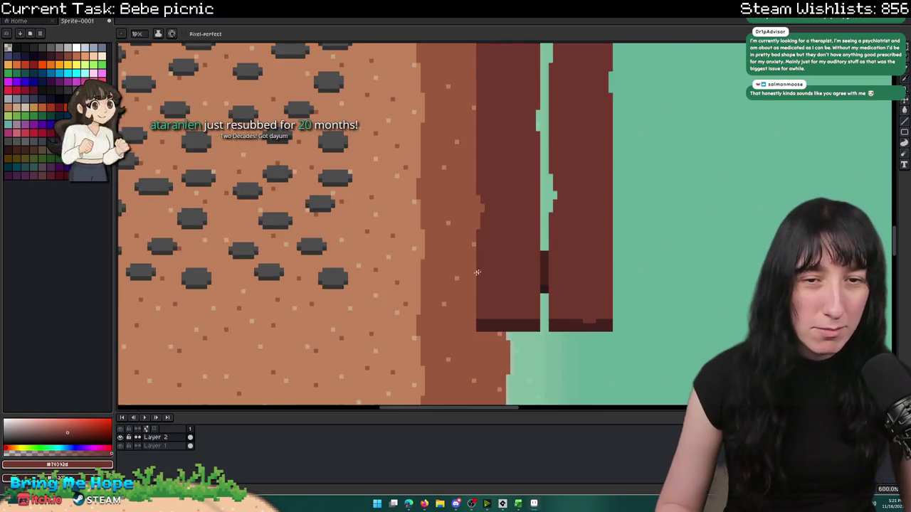
pyautogui.scroll(4, 442, 249)
pyautogui.scroll(4, 459, 274)
# - Paint stepped notches along the dark bottom band of the planks and check the result
pyautogui.moveTo(335, 281)
pyautogui.mouseDown()
pyautogui.moveTo(309, 273)
pyautogui.moveTo(249, 281)
pyautogui.mouseUp()
pyautogui.click(506, 283)
pyautogui.moveTo(512, 278); pyautogui.dragTo(348, 285)
pyautogui.scroll(-8, 349, 285)
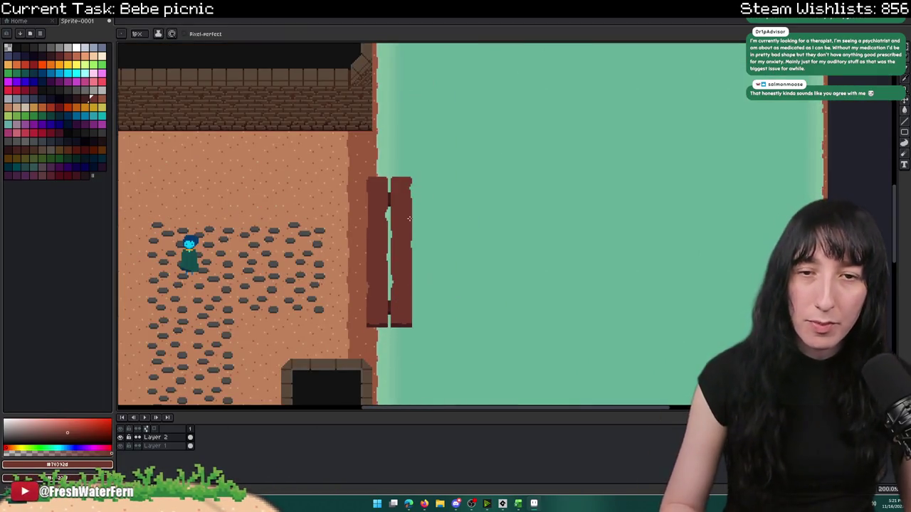
pyautogui.press('i')
pyautogui.scroll(1, 408, 210)
pyautogui.scroll(7, 417, 280)
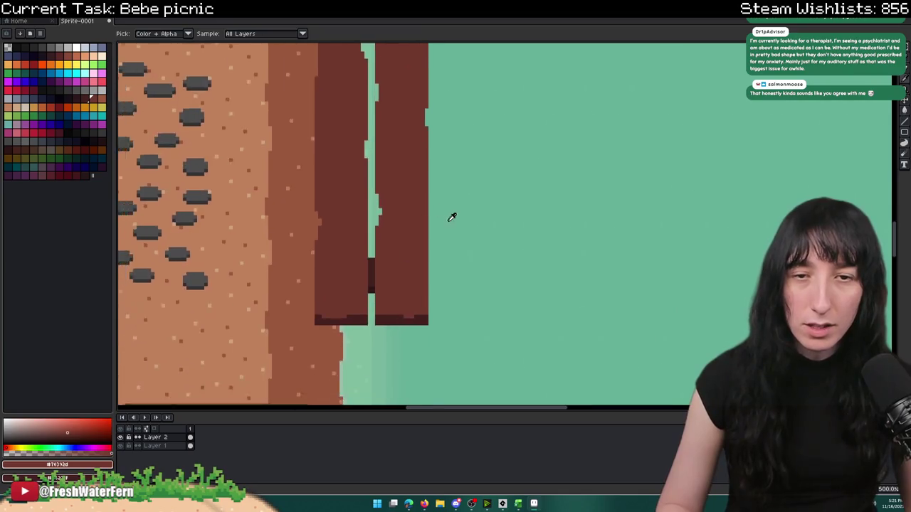